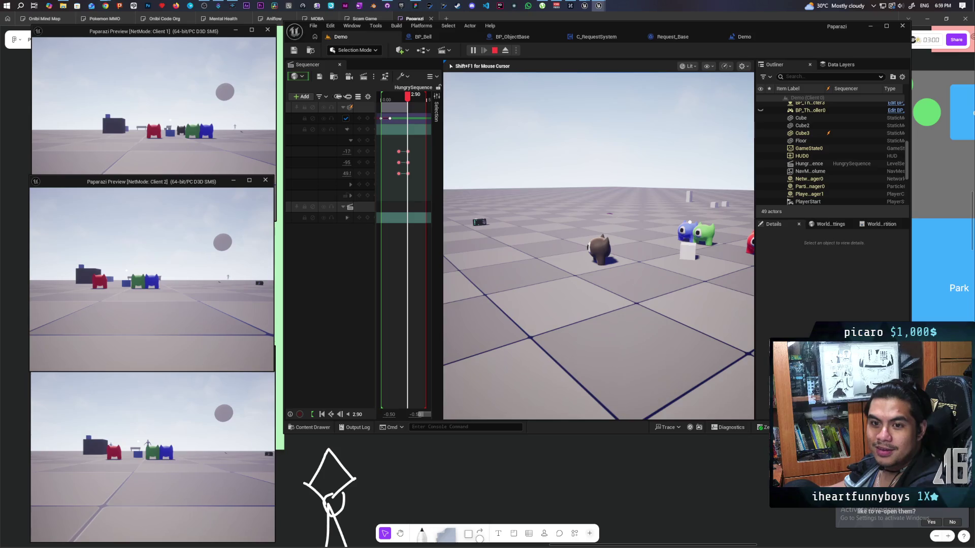
# - Walk the host character, the red cat in Client 1 and the blue cat in Client 2 forward
pyautogui.press('w')
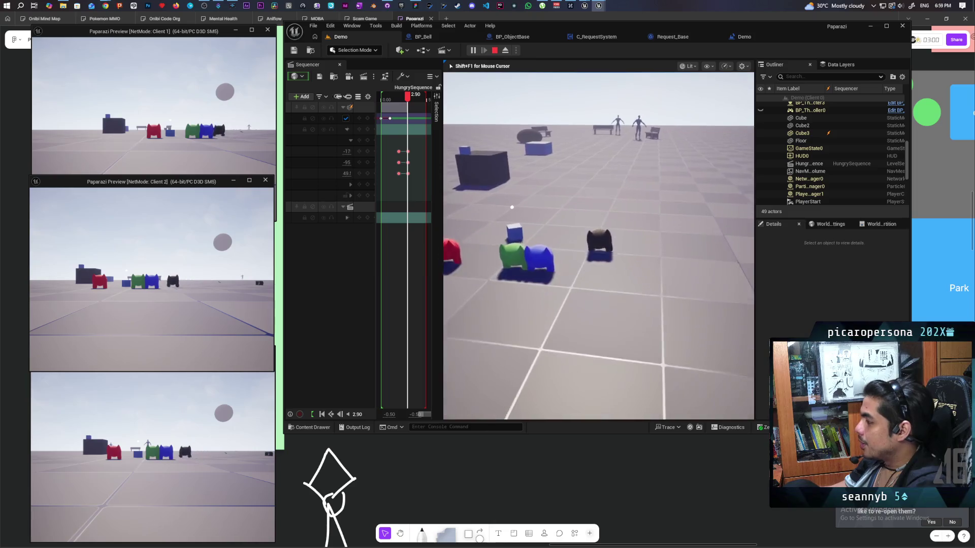
pyautogui.hotkey('alt', 'Tab')
pyautogui.click(194, 108)
pyautogui.press('w')
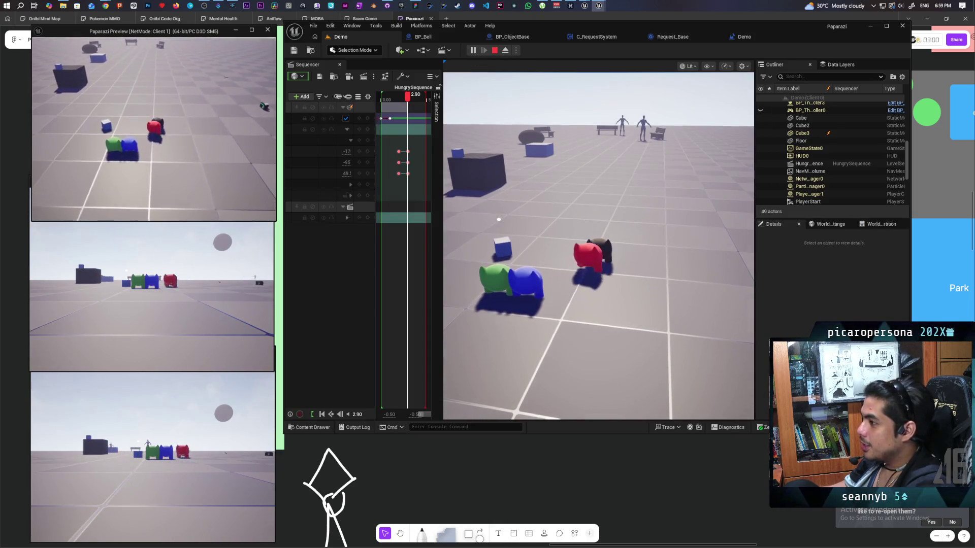
pyautogui.click(40, 242)
pyautogui.click(40, 242)
pyautogui.press('w')
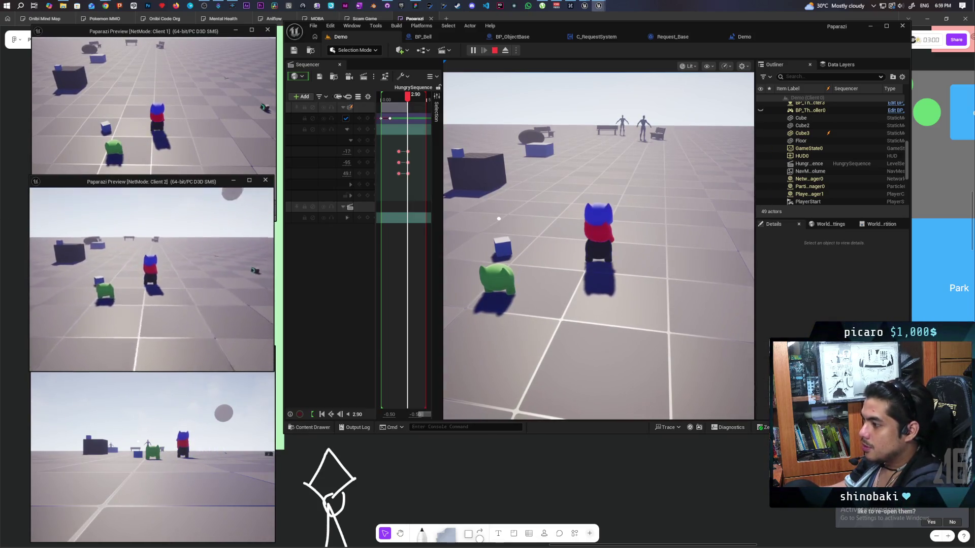
# - Walk Client 3's green character to the blue cat, climb onto its head, and raise the handheld camera
pyautogui.click(152, 447)
pyautogui.press('w')
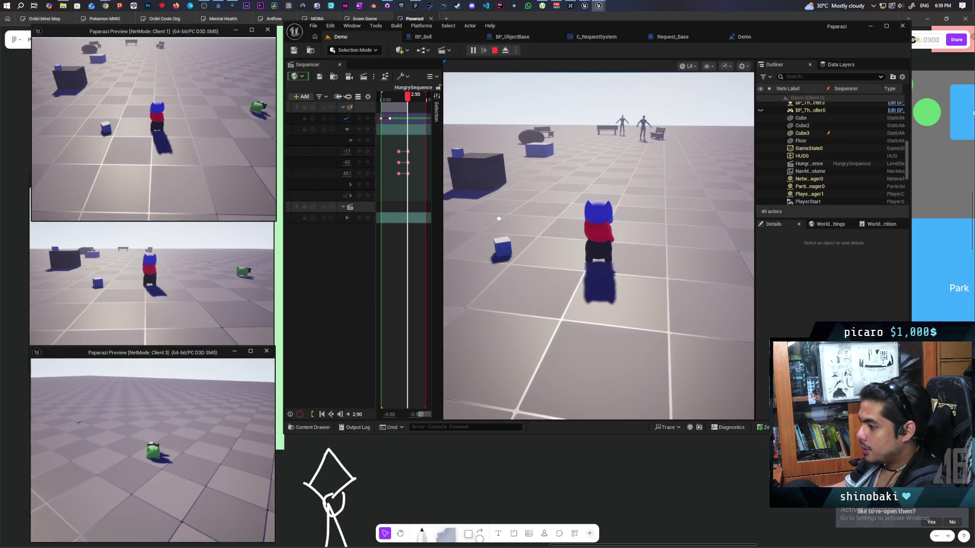
pyautogui.press('w')
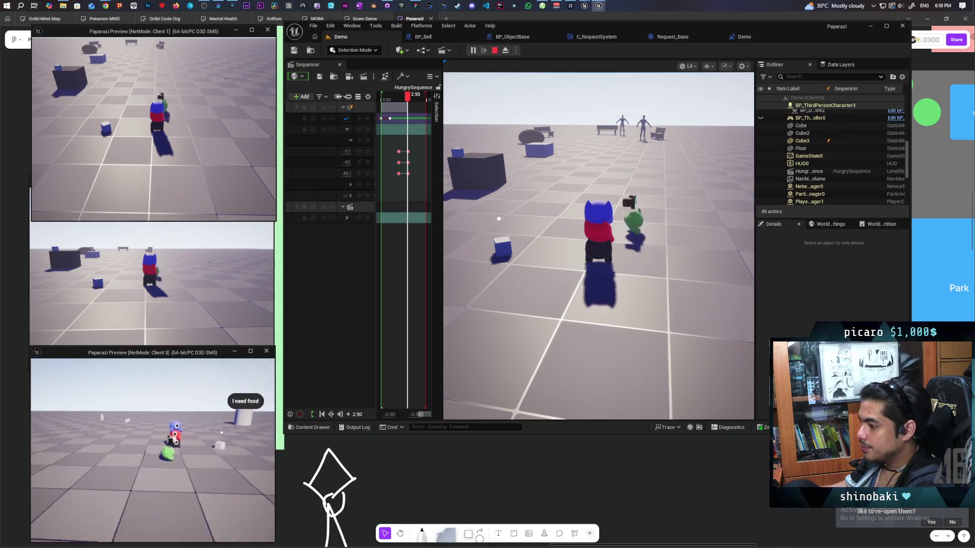
pyautogui.press('w')
pyautogui.press('space')
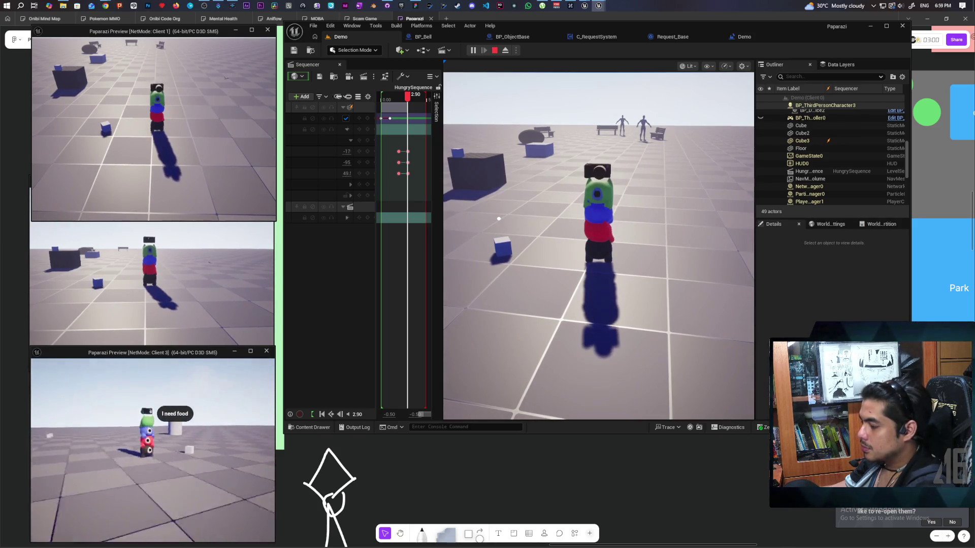
pyautogui.press('e')
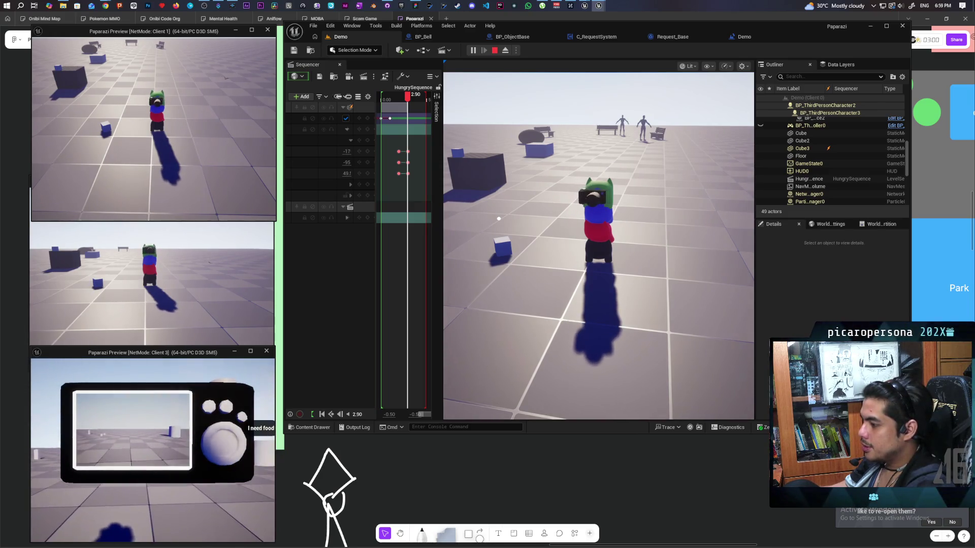
pyautogui.click(574, 326)
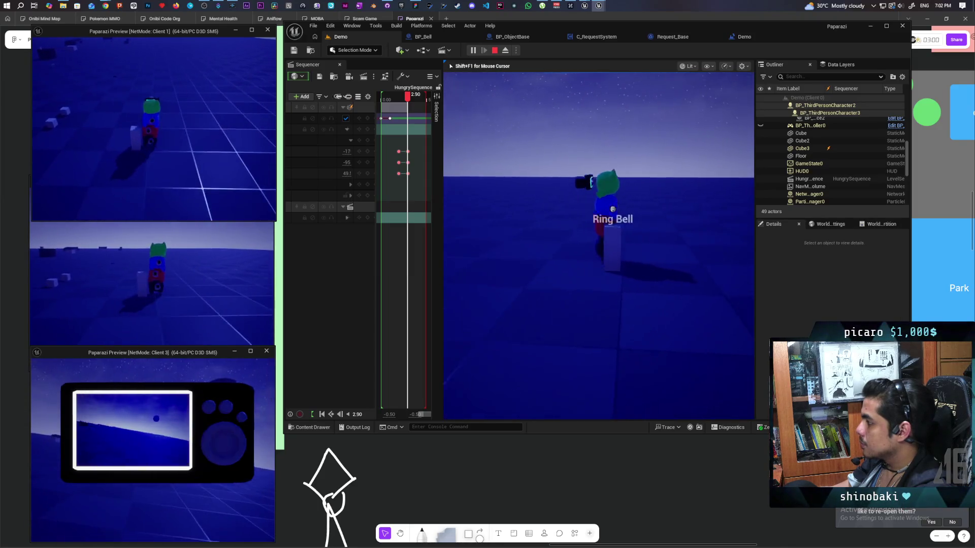
# - Ring the bell, walk past it to the standing figures in the park, then stop the playtest
pyautogui.press('f')
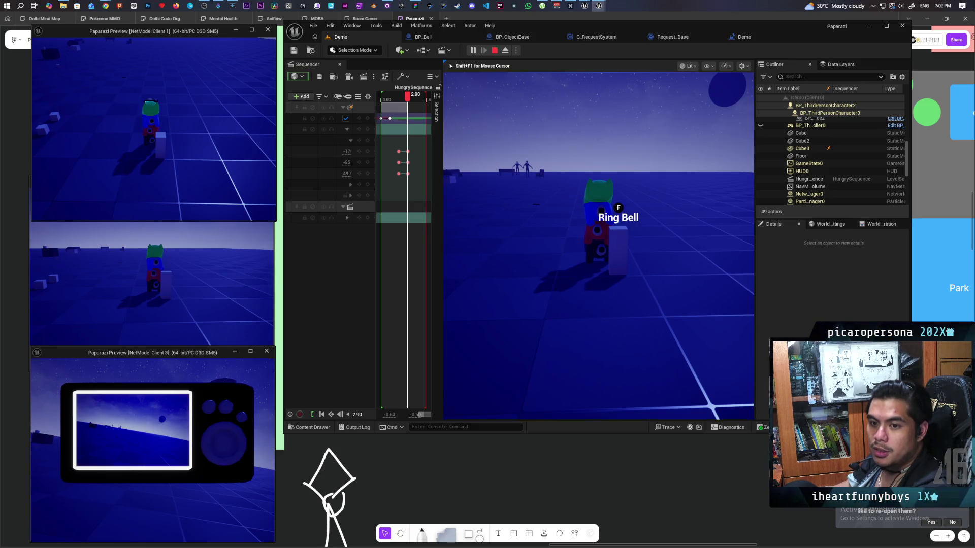
pyautogui.press('w')
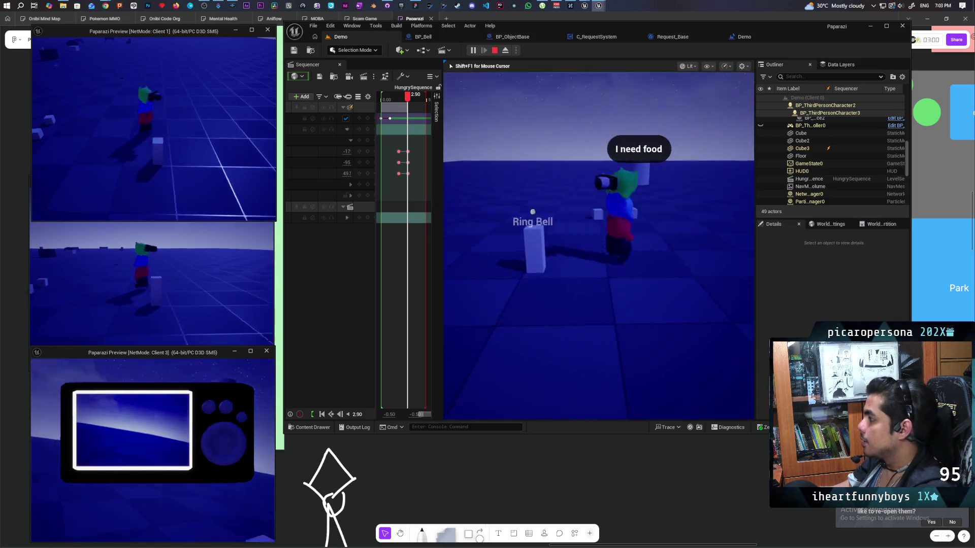
pyautogui.press('w')
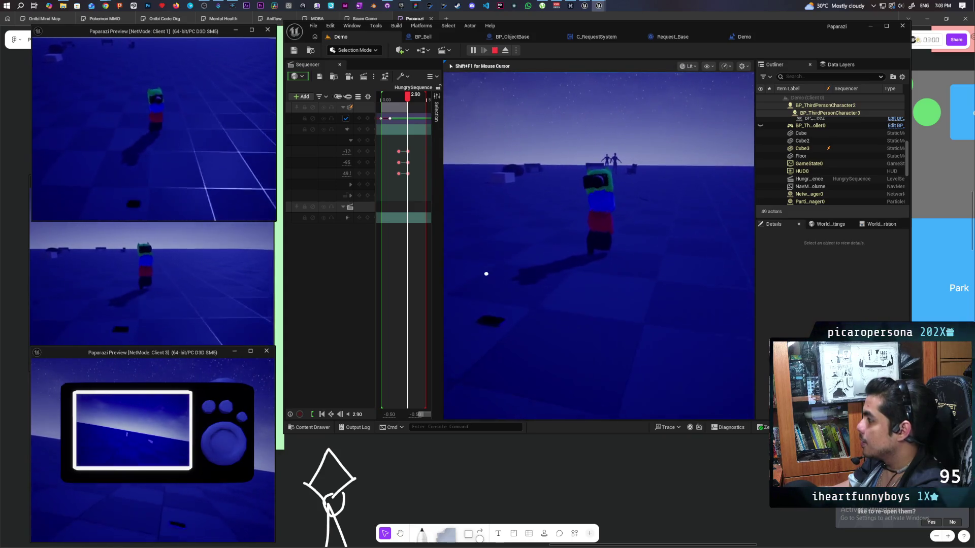
pyautogui.press('w')
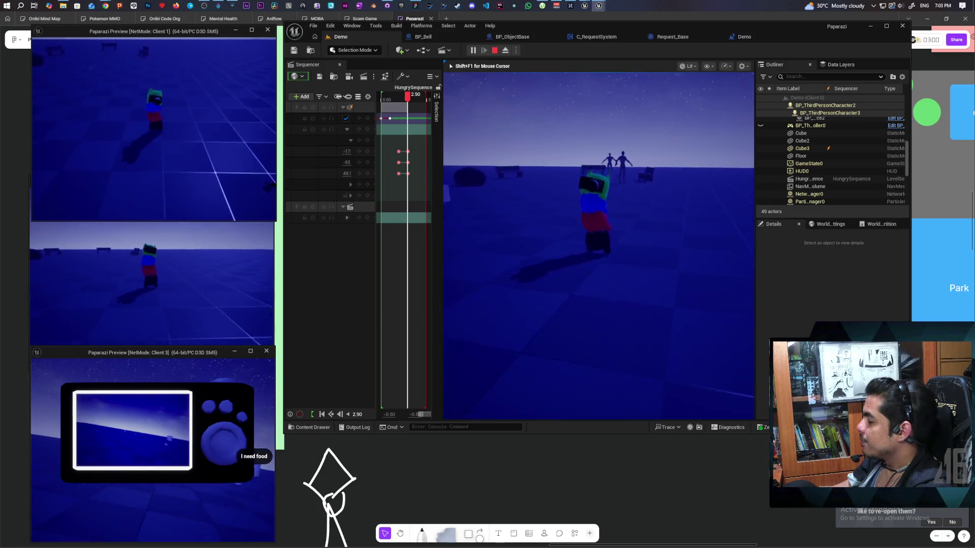
pyautogui.press('w')
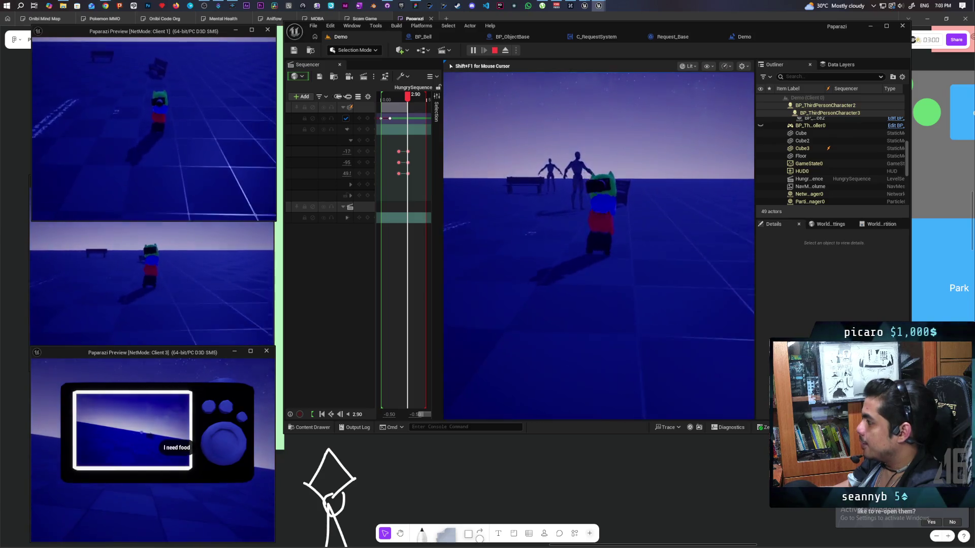
pyautogui.press('w')
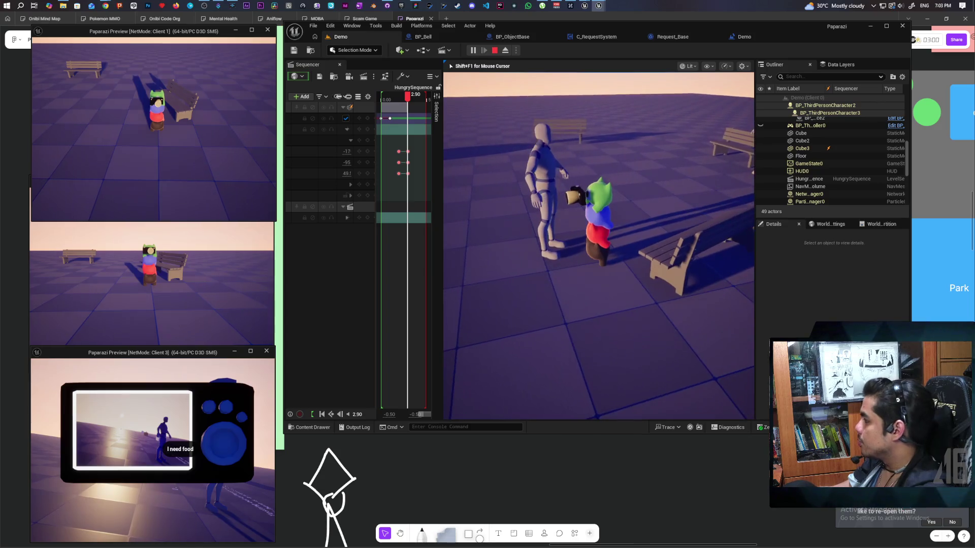
pyautogui.press('Escape')
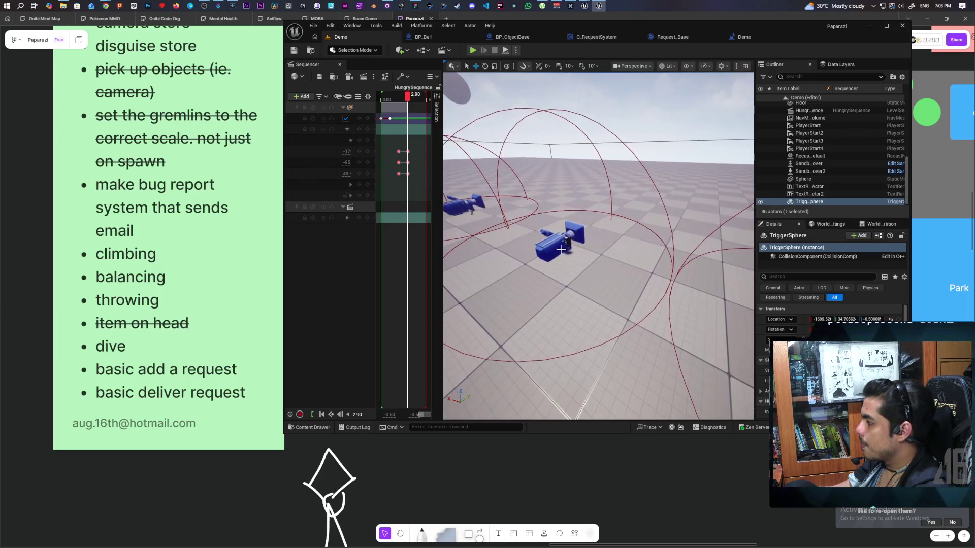
# - Select BP_Device2's Cube, then export the cartoon_camera asset as cartoon_camera.FBX into the Desktop folder
pyautogui.click(564, 246)
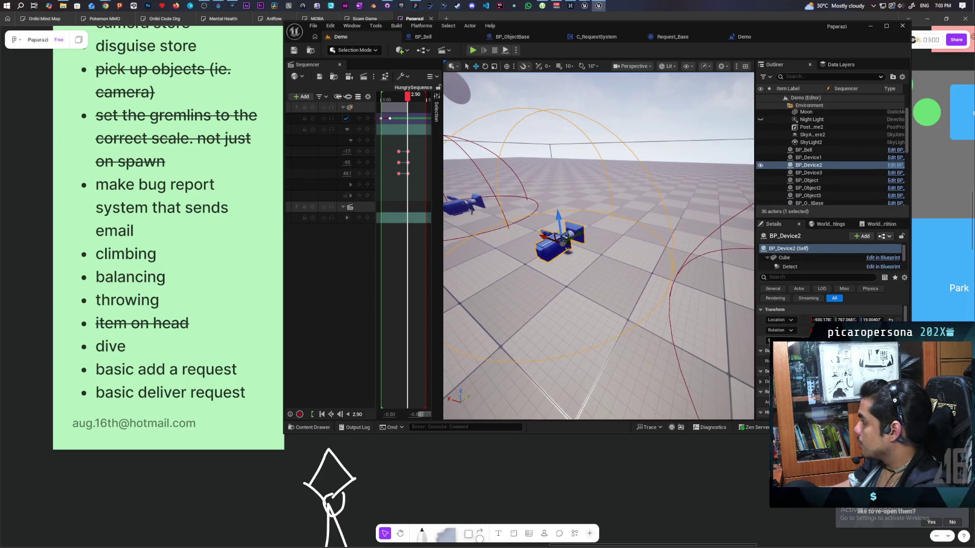
pyautogui.click(784, 258)
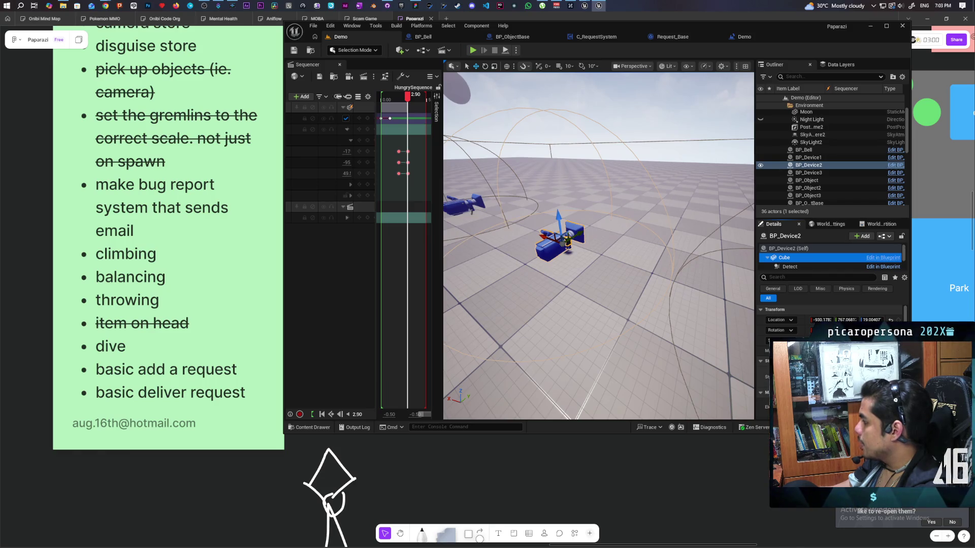
pyautogui.hotkey('ctrl', 'space')
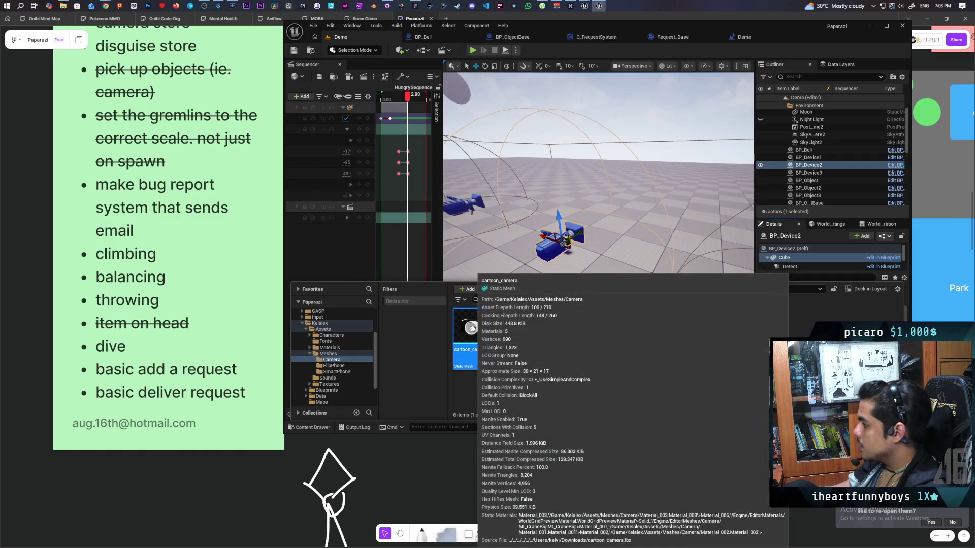
pyautogui.rightClick(471, 328)
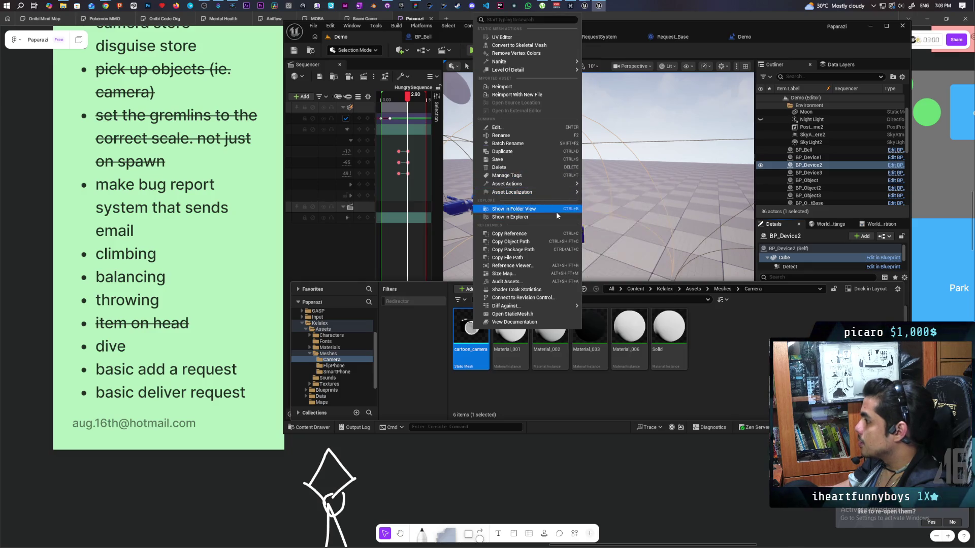
pyautogui.moveTo(558, 192)
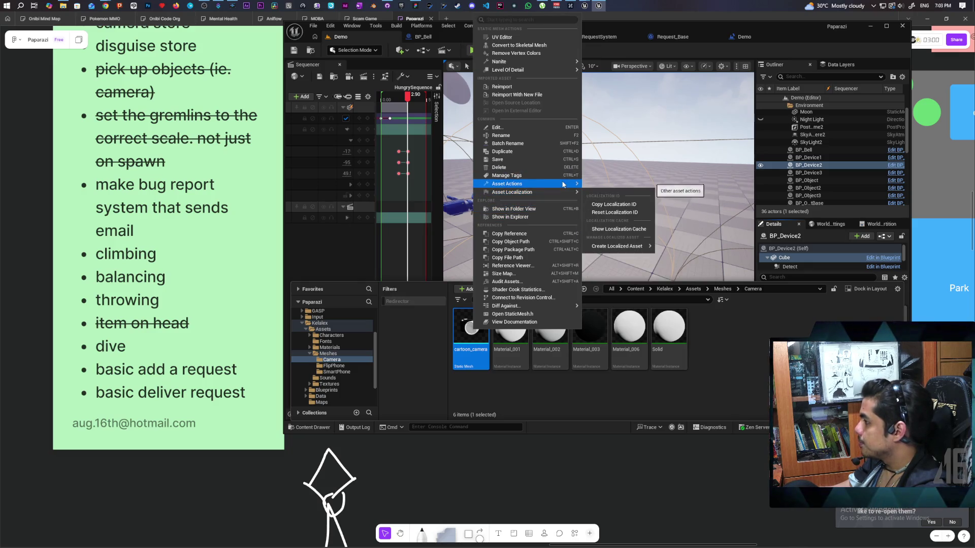
pyautogui.click(635, 229)
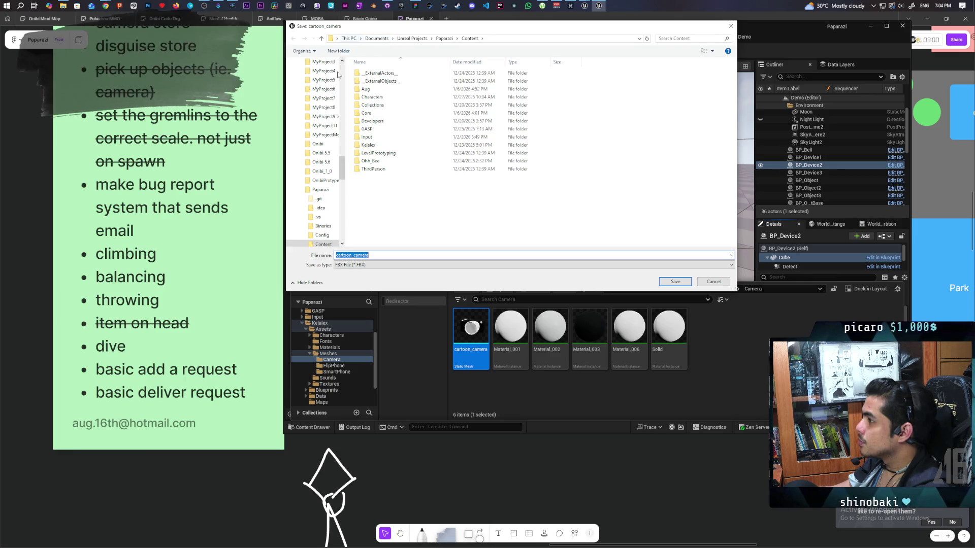
pyautogui.scroll(8, 343, 154)
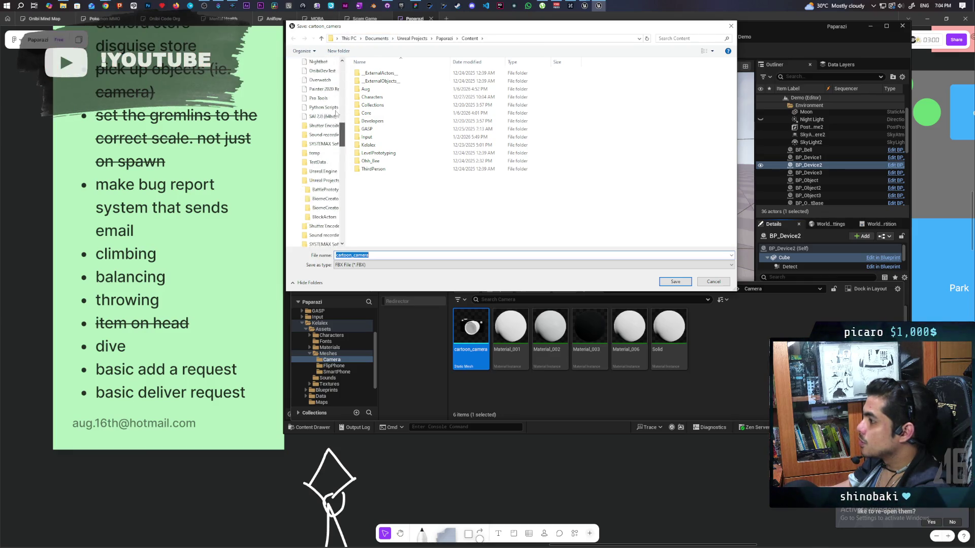
pyautogui.click(314, 77)
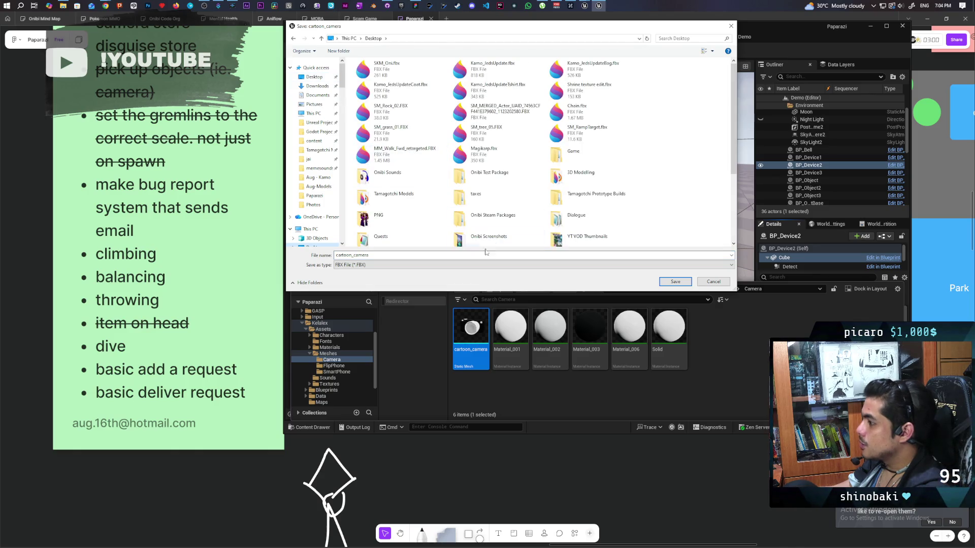
pyautogui.click(673, 283)
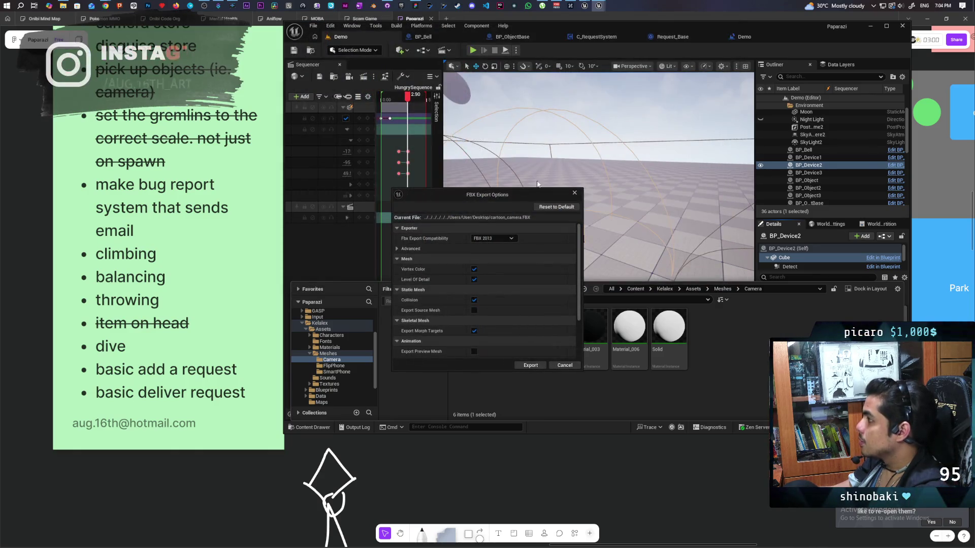
pyautogui.click(530, 365)
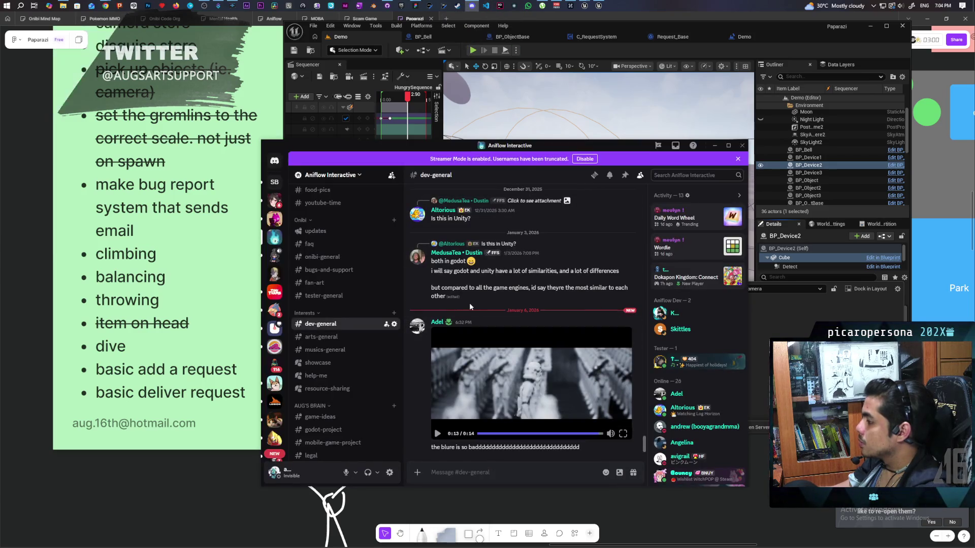
# - Upload cartoon_camera.FBX from the Desktop into a friend's direct message, send it, and minimize Discord
pyautogui.click(275, 162)
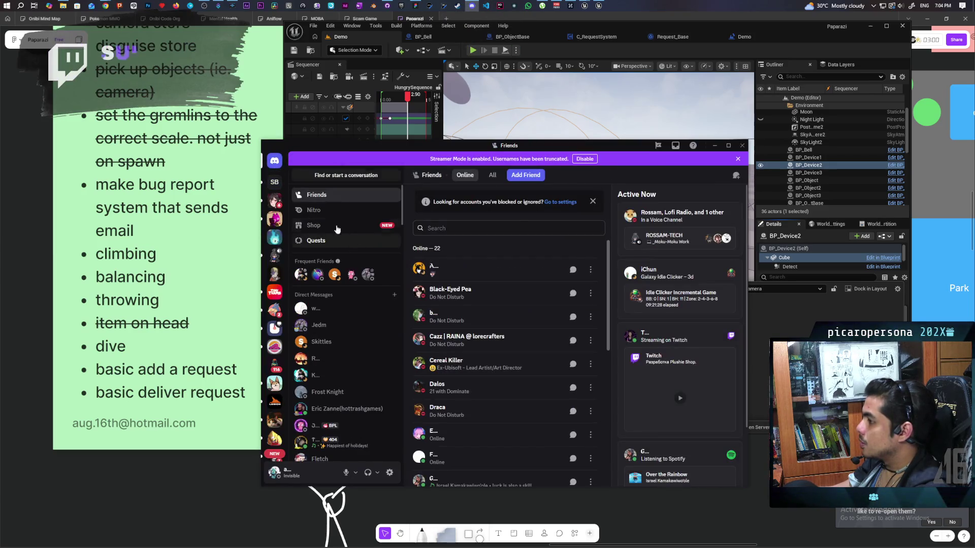
pyautogui.click(339, 341)
pyautogui.click(417, 472)
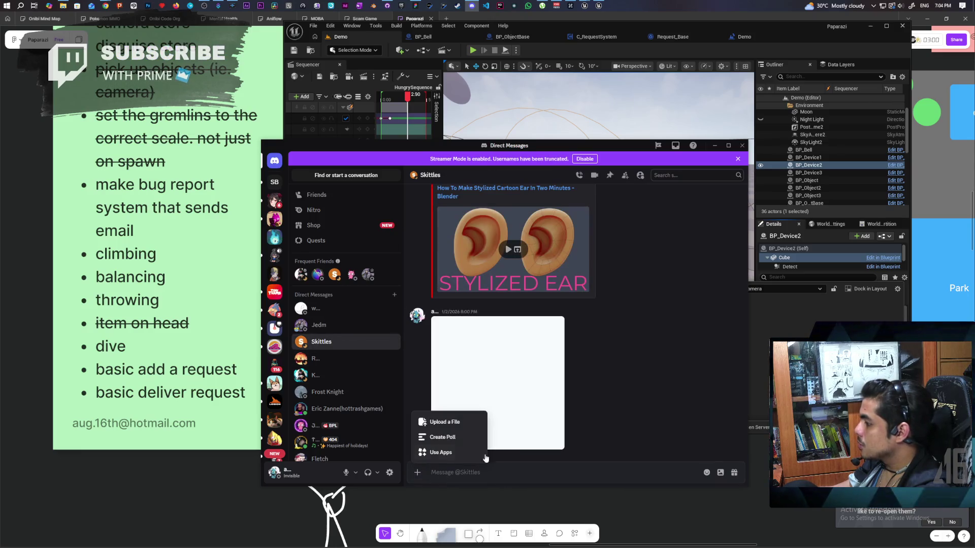
pyautogui.click(452, 423)
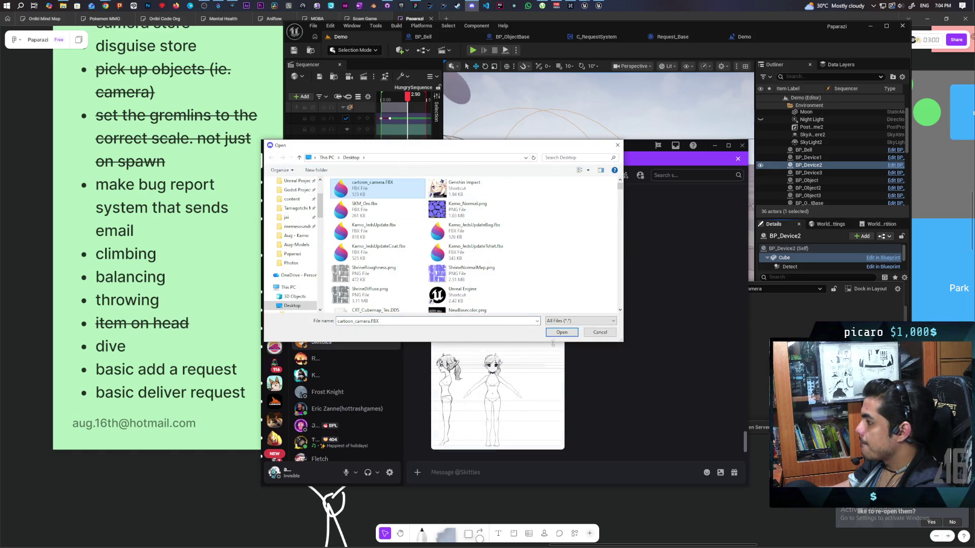
pyautogui.doubleClick(379, 192)
pyautogui.press('Return')
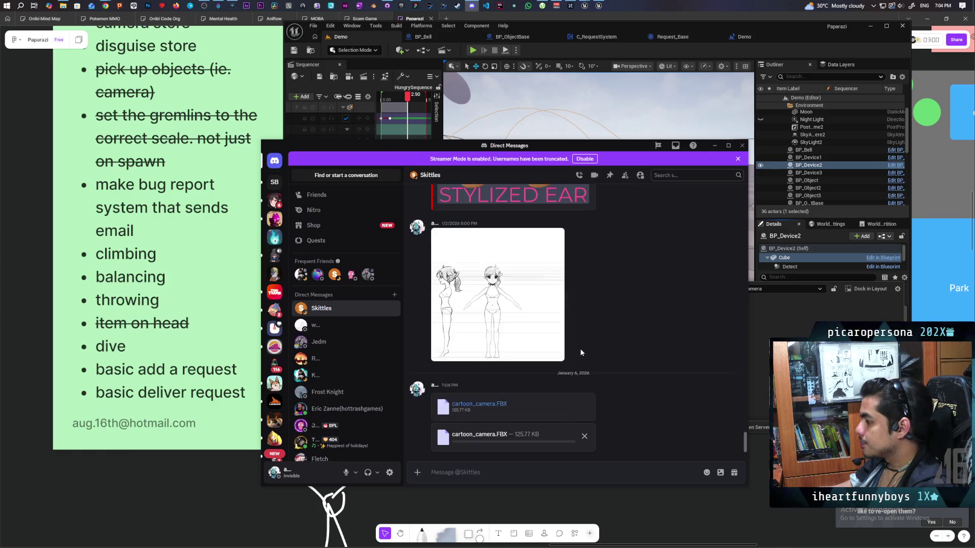
pyautogui.click(714, 147)
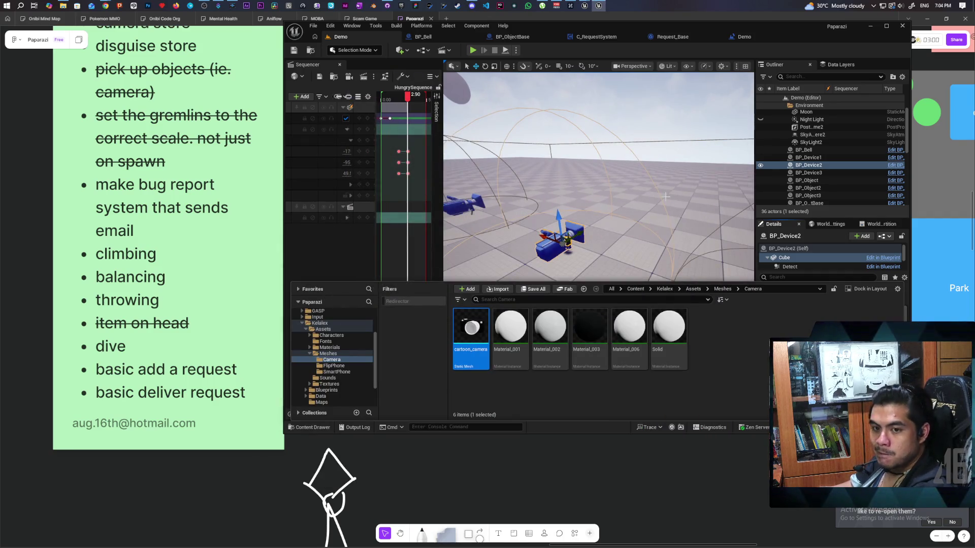
# - Select the TriggerSphere, inspect its SET node in the Demo Level Blueprint, then switch to BP_Bell
pyautogui.moveTo(579, 113)
pyautogui.mouseDown()
pyautogui.moveTo(619, 152)
pyautogui.moveTo(697, 177)
pyautogui.mouseUp()
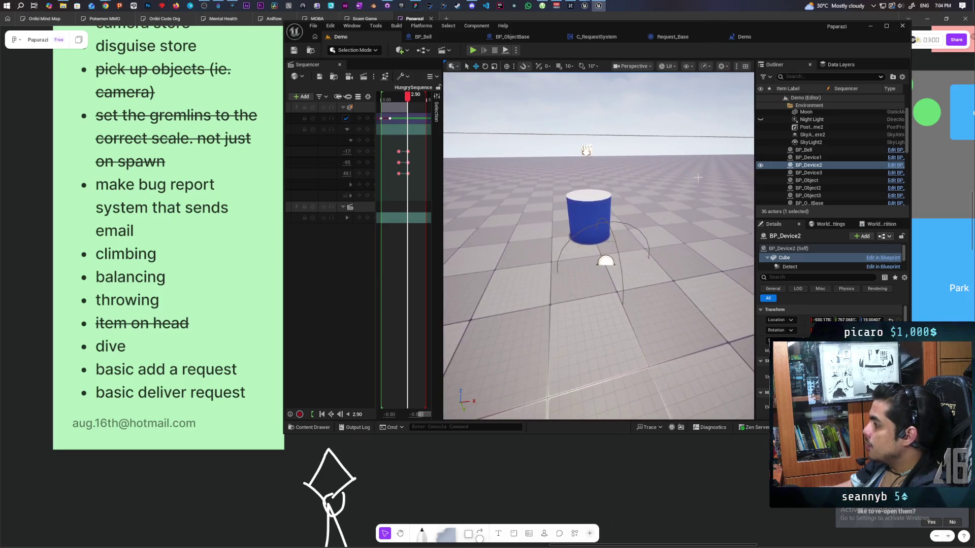
pyautogui.click(605, 262)
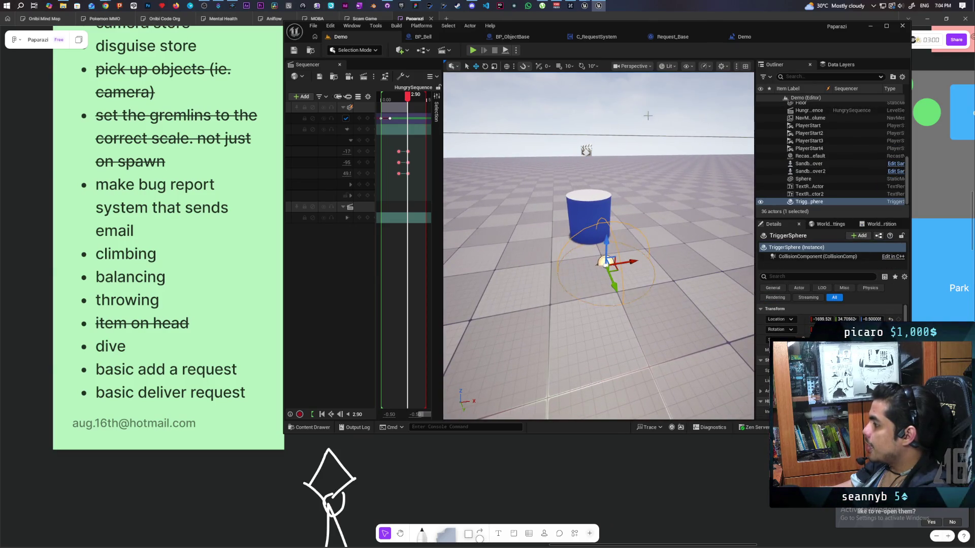
pyautogui.click(737, 40)
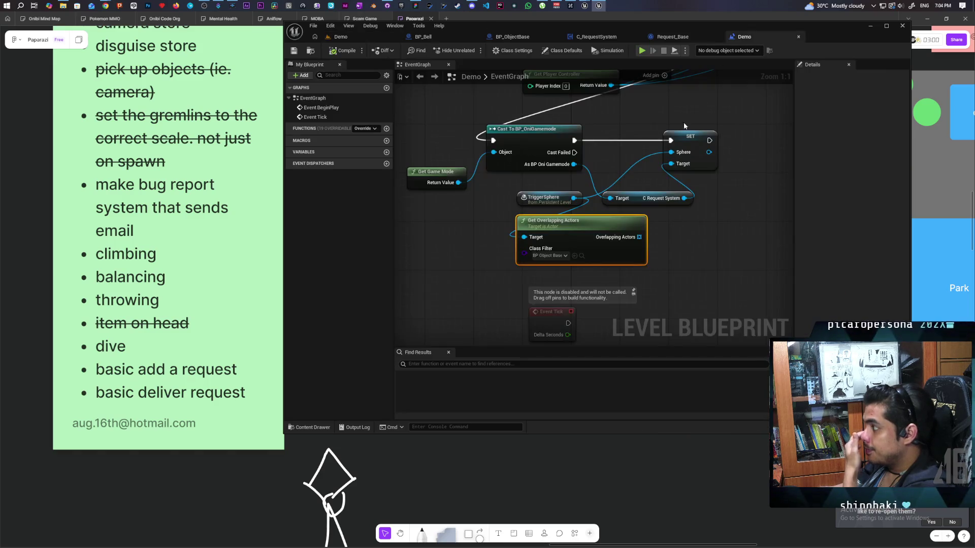
pyautogui.click(695, 171)
pyautogui.click(701, 216)
pyautogui.moveTo(706, 168); pyautogui.dragTo(655, 209)
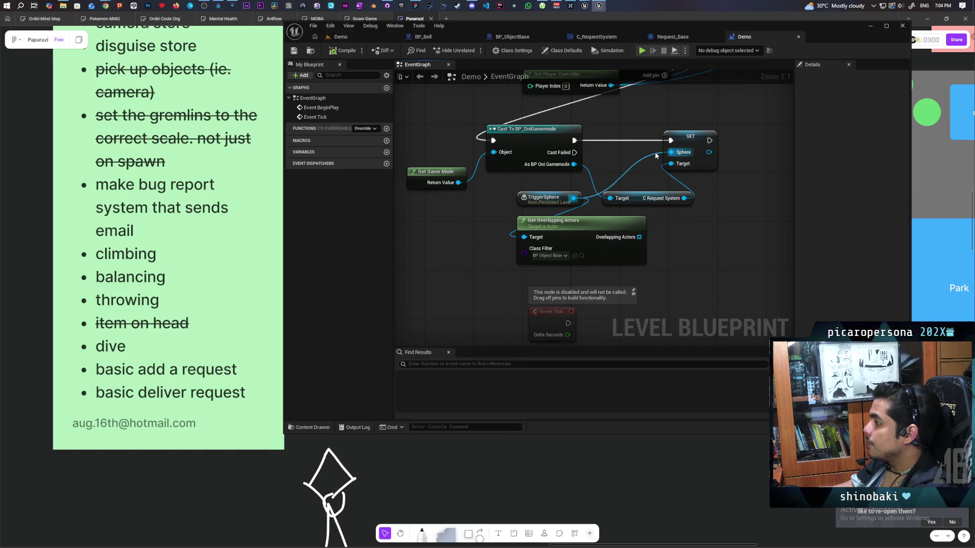
pyautogui.scroll(-1, 642, 131)
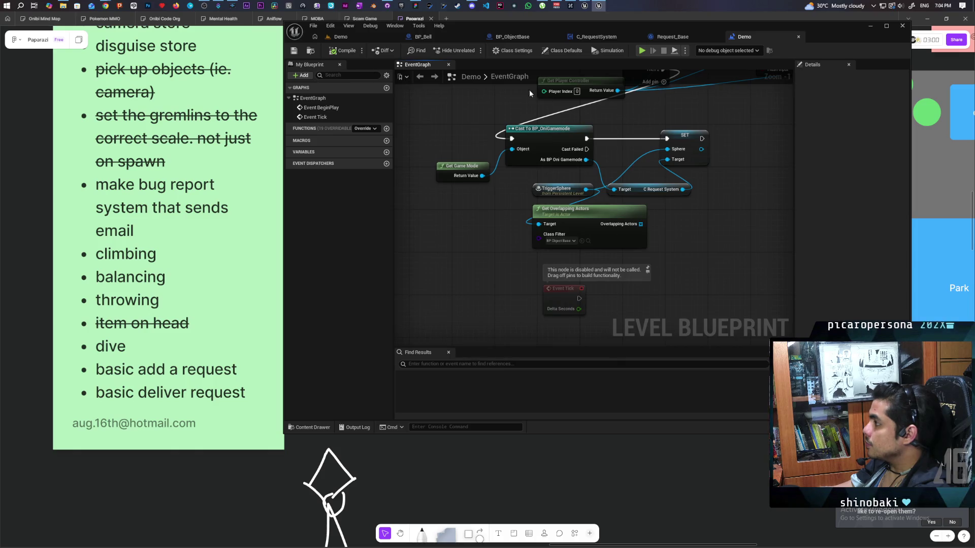
pyautogui.click(440, 35)
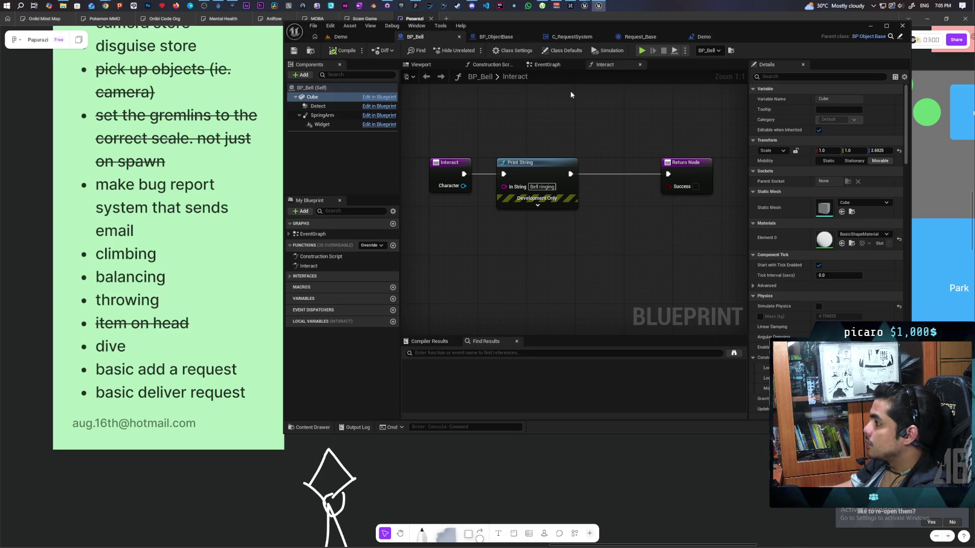
# - Open BP_Bell's Interact function and delete its Print String node
pyautogui.click(549, 65)
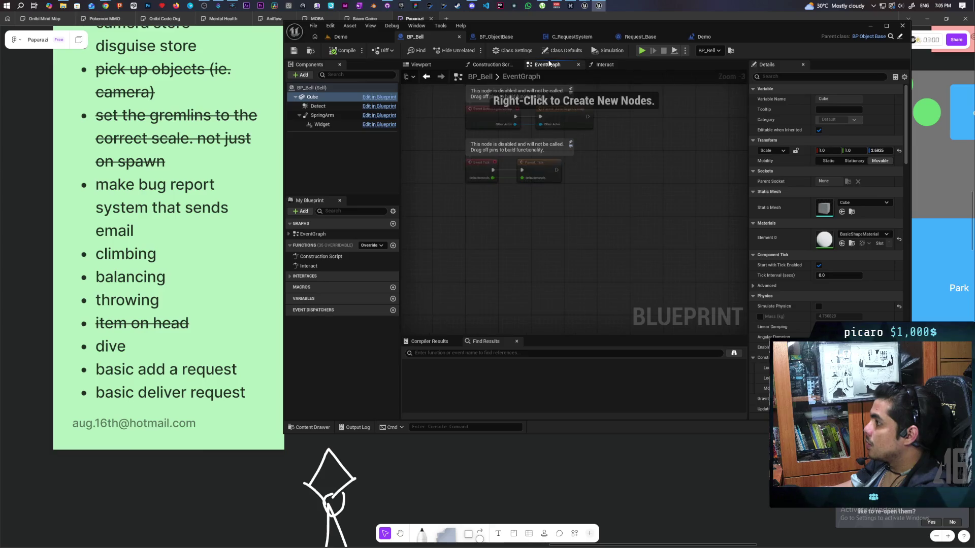
pyautogui.moveTo(581, 196)
pyautogui.mouseDown()
pyautogui.moveTo(589, 233)
pyautogui.moveTo(600, 217)
pyautogui.moveTo(565, 235)
pyautogui.moveTo(563, 282)
pyautogui.moveTo(565, 227)
pyautogui.moveTo(552, 212)
pyautogui.moveTo(533, 255)
pyautogui.moveTo(557, 184)
pyautogui.mouseUp()
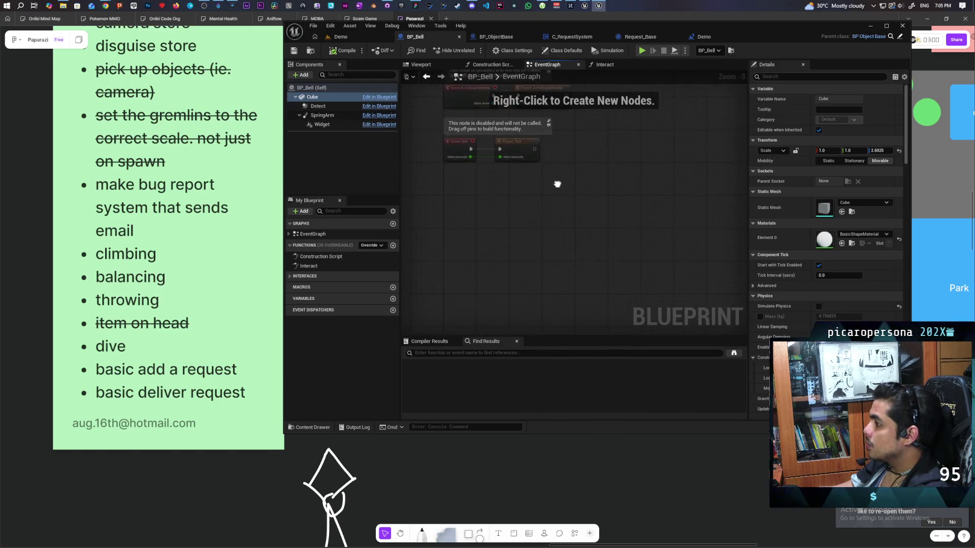
pyautogui.click(602, 66)
pyautogui.moveTo(445, 125); pyautogui.dragTo(535, 234)
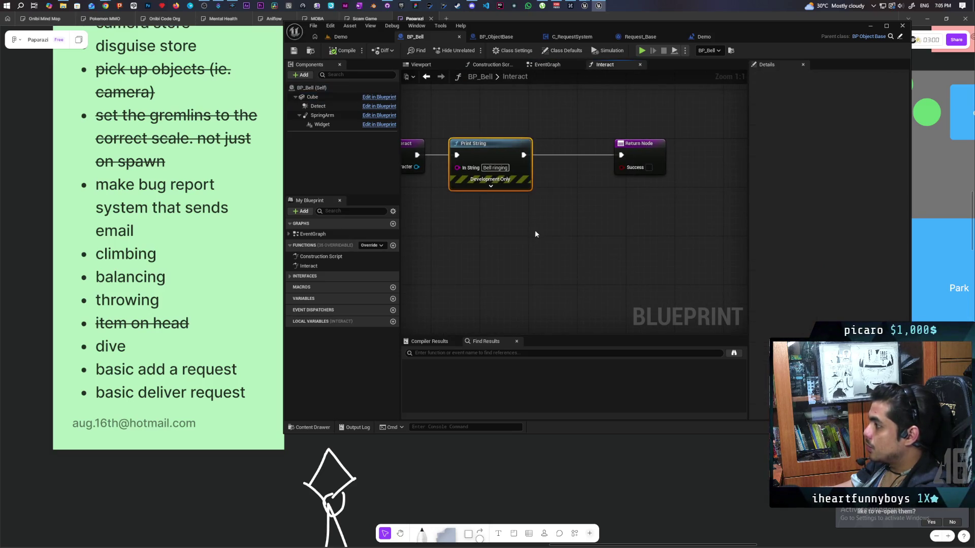
pyautogui.press('Delete')
# - Add a Get Game Mode node to the Interact graph, abandoning a Get Actor Of Class search
pyautogui.rightClick(480, 193)
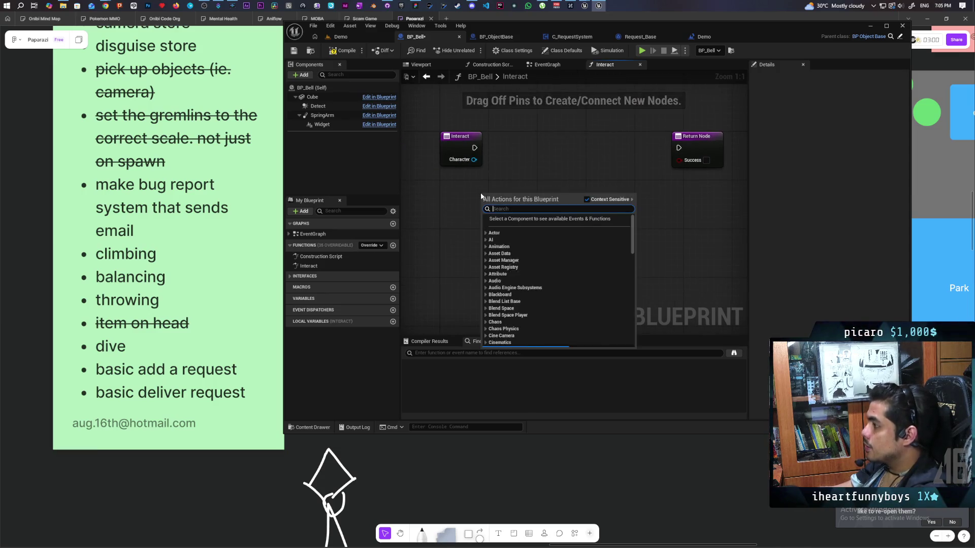
pyautogui.write('get')
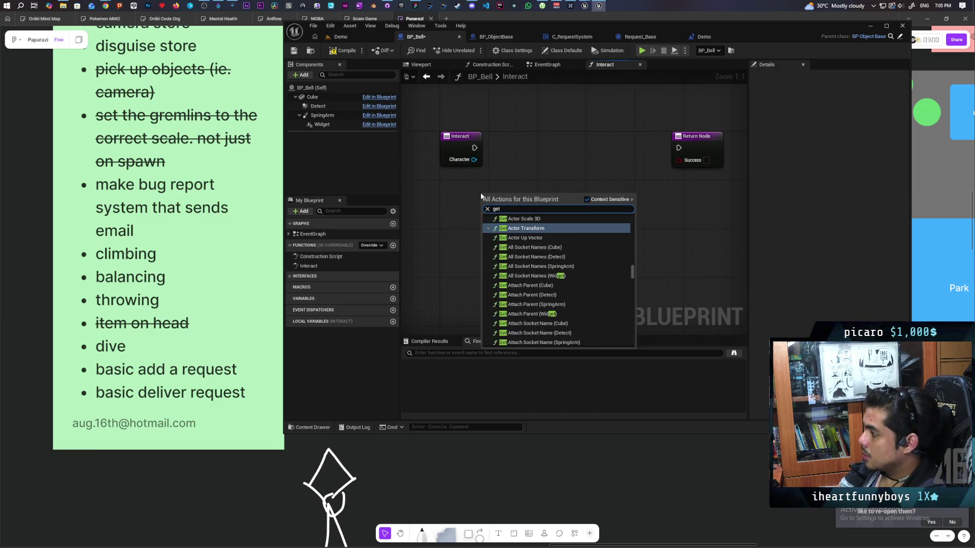
pyautogui.press('BackSpace')
pyautogui.press('BackSpace')
pyautogui.write('et actor ')
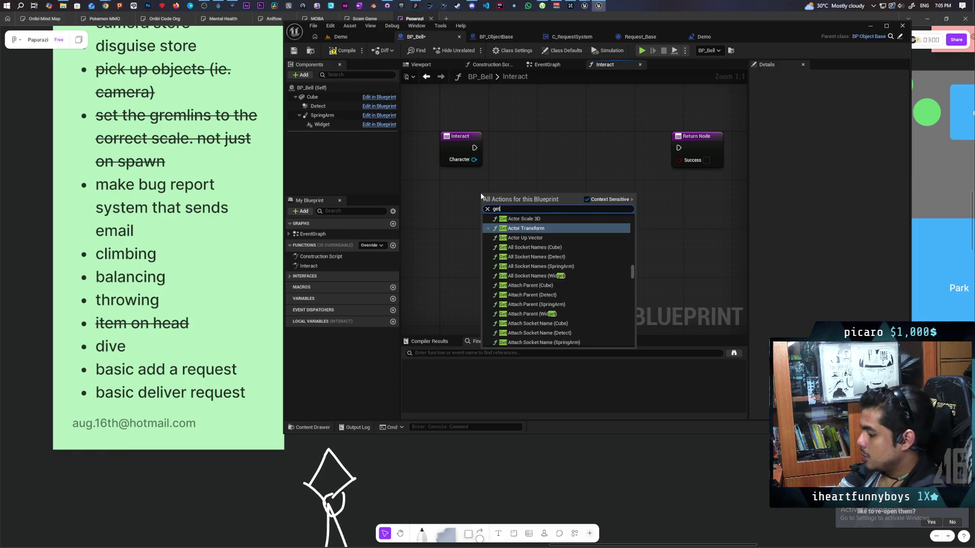
pyautogui.write('of')
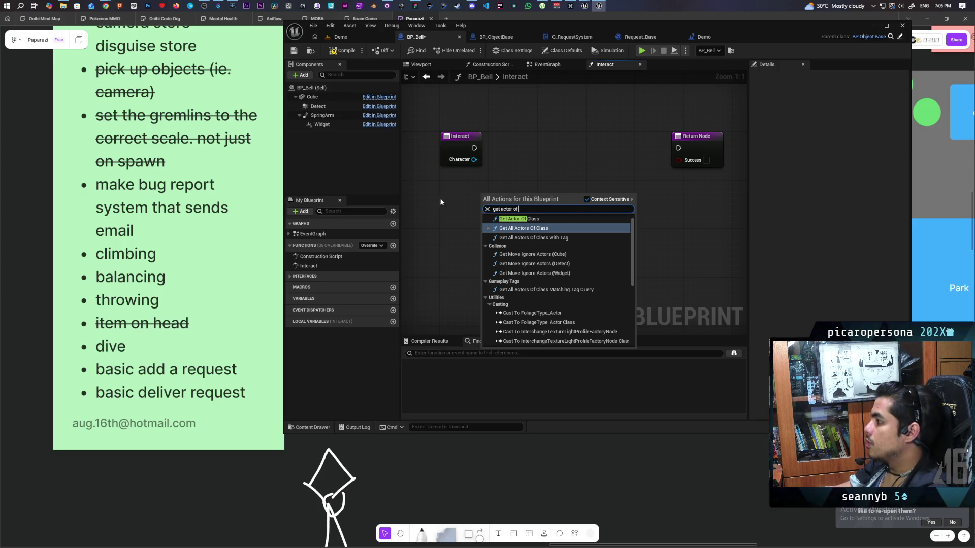
pyautogui.press('Escape')
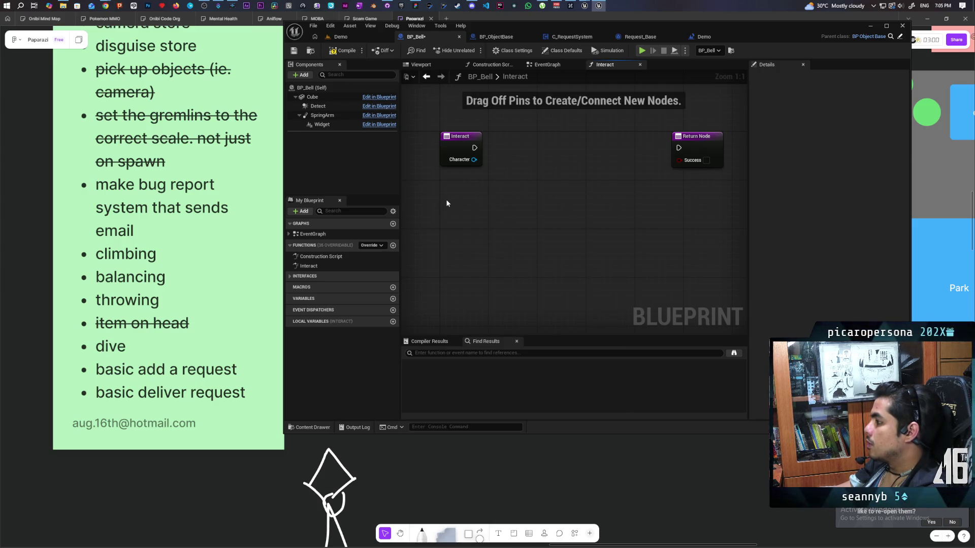
pyautogui.rightClick(475, 230)
pyautogui.write('get game mo')
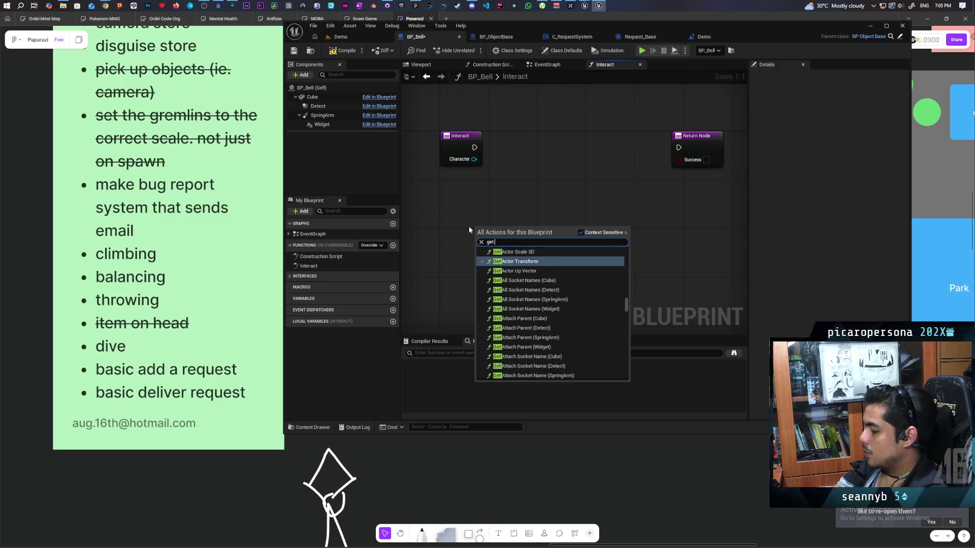
pyautogui.press('Return')
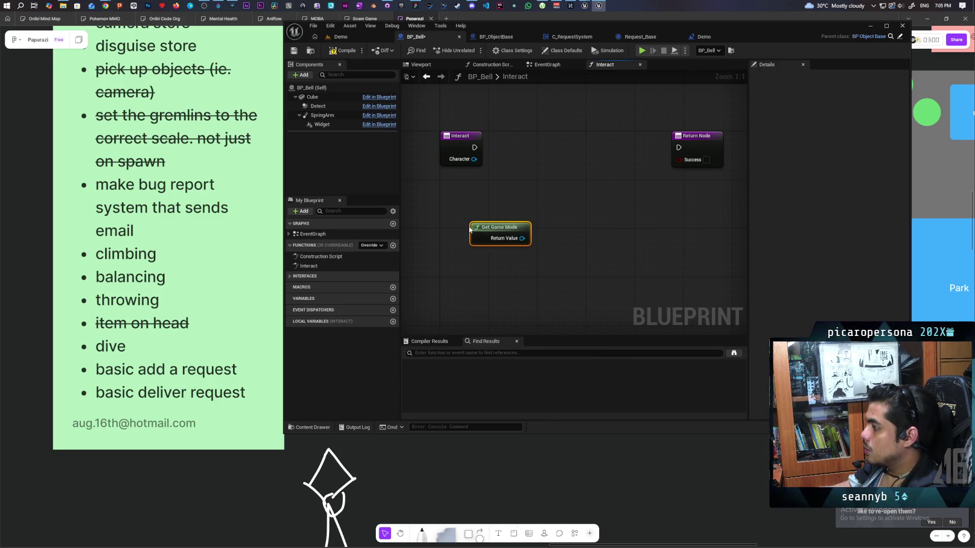
# - Cast Get Game Mode's result to BP_OniGamemode and arrange it between Interact and the Return Node
pyautogui.moveTo(544, 236); pyautogui.dragTo(544, 236)
pyautogui.write('cast to')
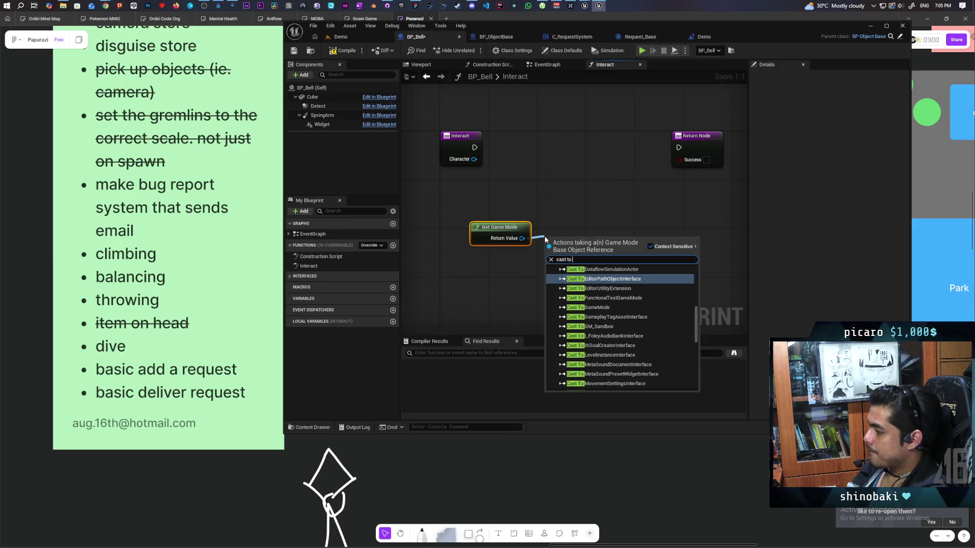
pyautogui.write('oni')
pyautogui.press('Return')
pyautogui.moveTo(545, 236)
pyautogui.mouseDown()
pyautogui.moveTo(497, 140)
pyautogui.moveTo(510, 149)
pyautogui.mouseUp()
pyautogui.moveTo(505, 232); pyautogui.dragTo(462, 207)
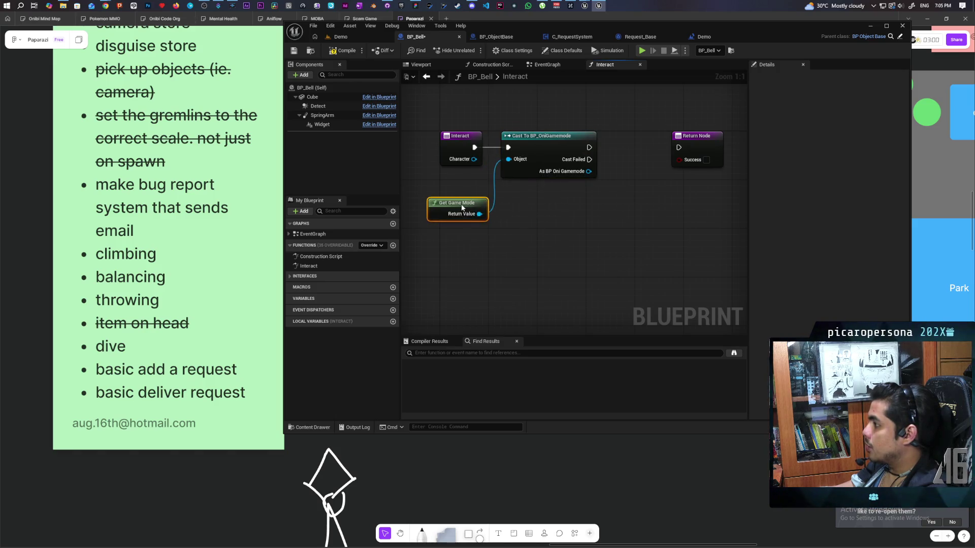
pyautogui.moveTo(559, 147); pyautogui.dragTo(494, 188)
pyautogui.moveTo(636, 191); pyautogui.dragTo(680, 190)
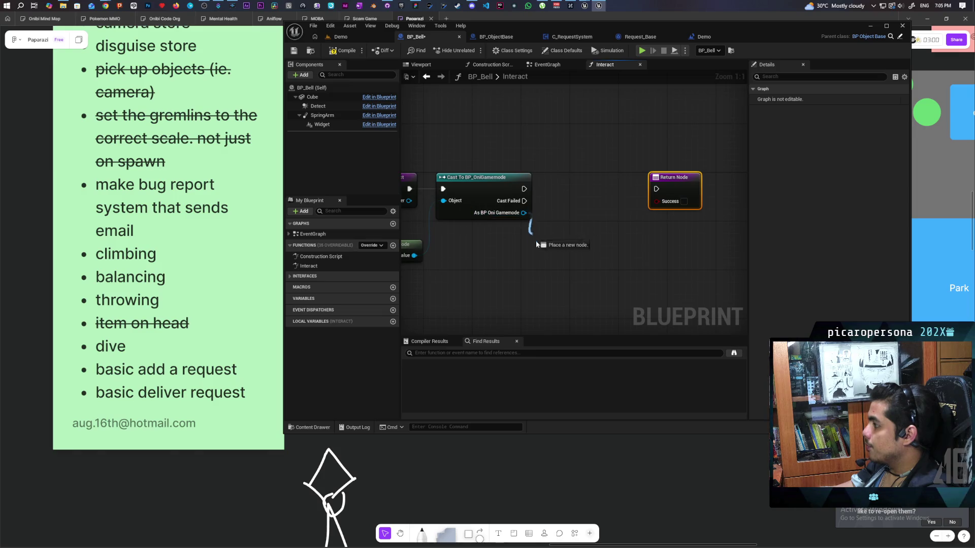
# - Add a Get C Request System node from the cast's BP_OniGamemode output
pyautogui.moveTo(536, 242); pyautogui.dragTo(543, 250)
pyautogui.write('get')
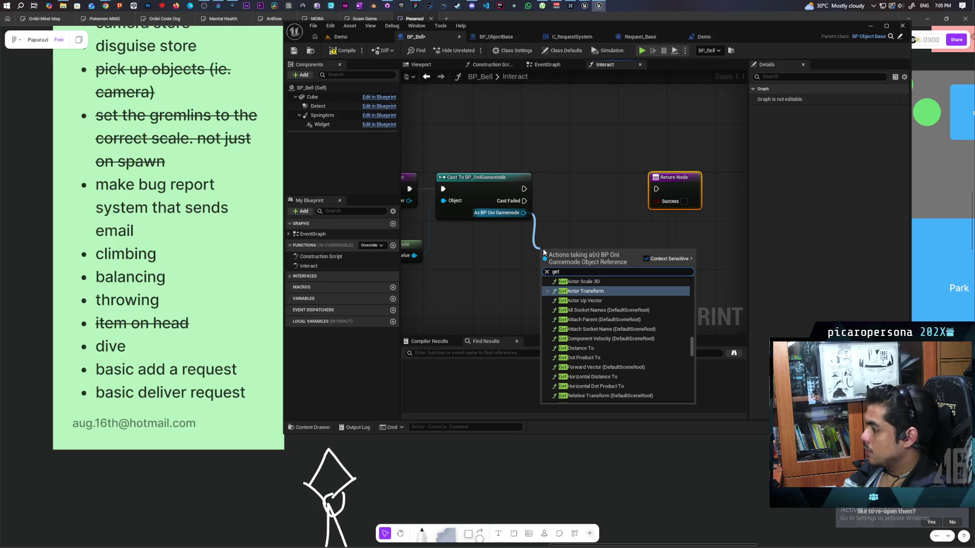
pyautogui.write(' c req')
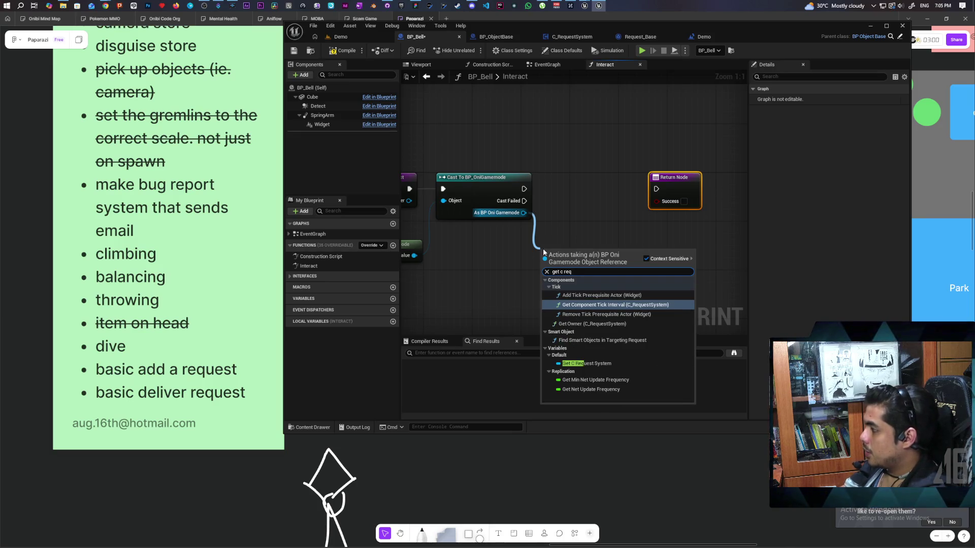
pyautogui.click(582, 364)
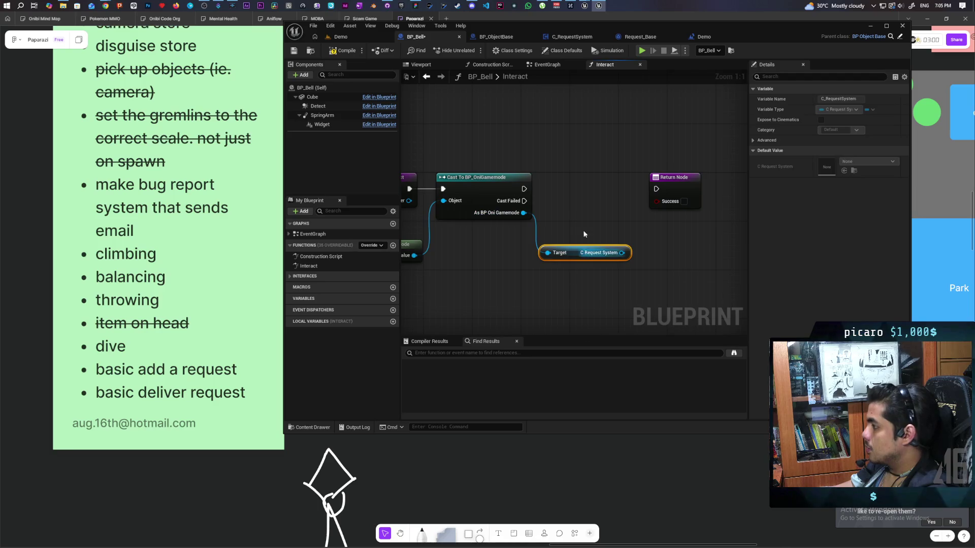
pyautogui.click(563, 38)
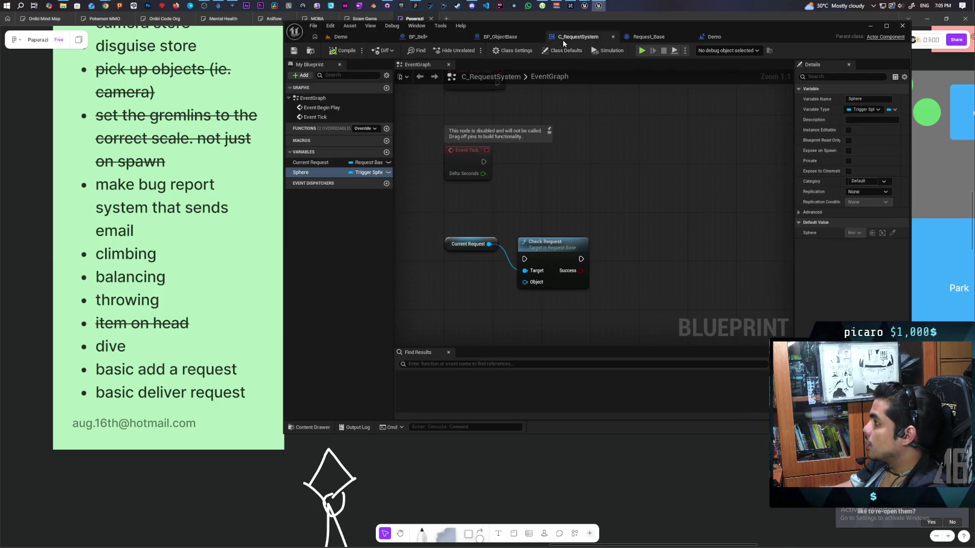
# - Add a 'Check Request' custom event wired into Current Request's Check Request call, then save all
pyautogui.click(431, 227)
pyautogui.write('Check Re')
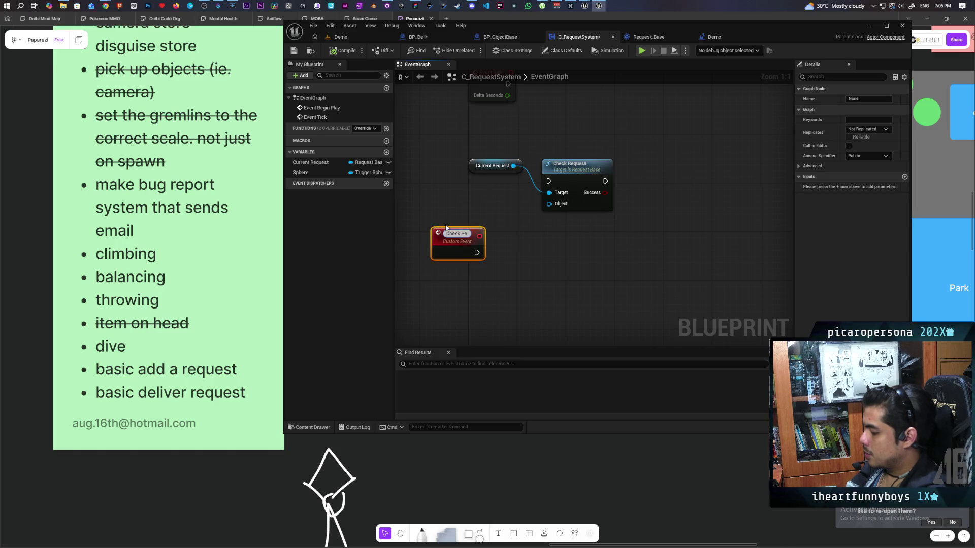
pyautogui.write('quest')
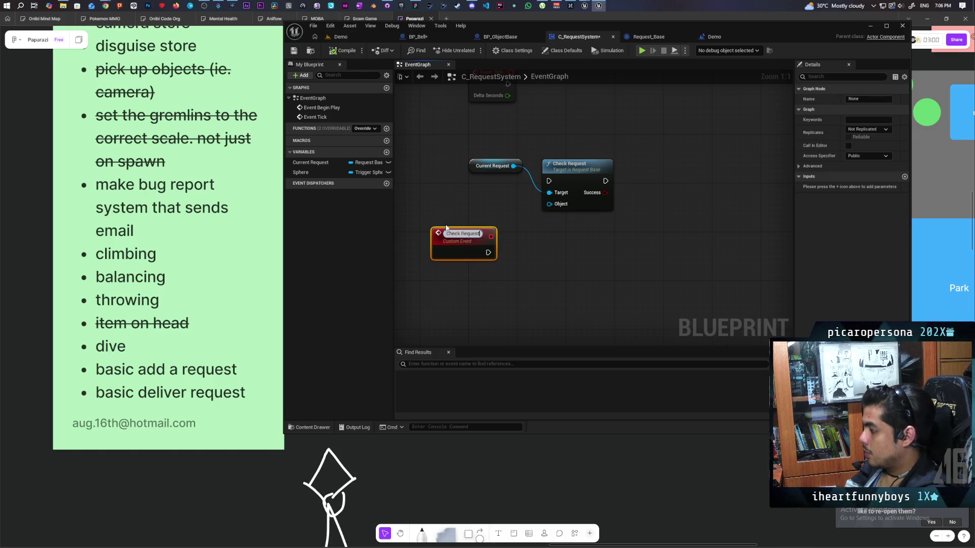
pyautogui.click(503, 244)
pyautogui.moveTo(479, 252)
pyautogui.mouseDown()
pyautogui.moveTo(491, 203)
pyautogui.moveTo(541, 185)
pyautogui.mouseUp()
pyautogui.moveTo(488, 165); pyautogui.dragTo(512, 141)
pyautogui.moveTo(459, 193); pyautogui.dragTo(465, 175)
pyautogui.hotkey('ctrl', 'shift', 's')
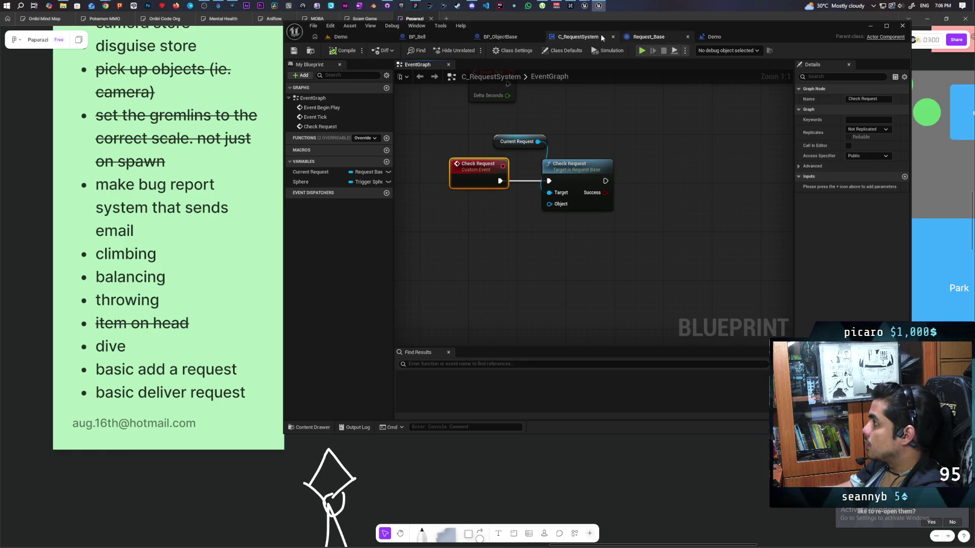
pyautogui.click(435, 37)
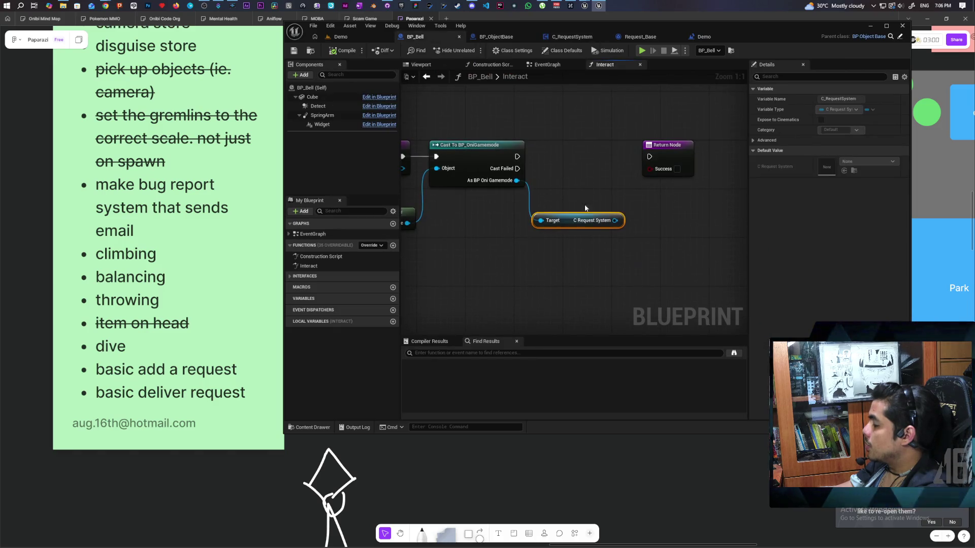
# - Add a Check Request call on C Request System between the cast and Return Node, then compile BP_Bell
pyautogui.moveTo(614, 221); pyautogui.dragTo(602, 252)
pyautogui.write('check')
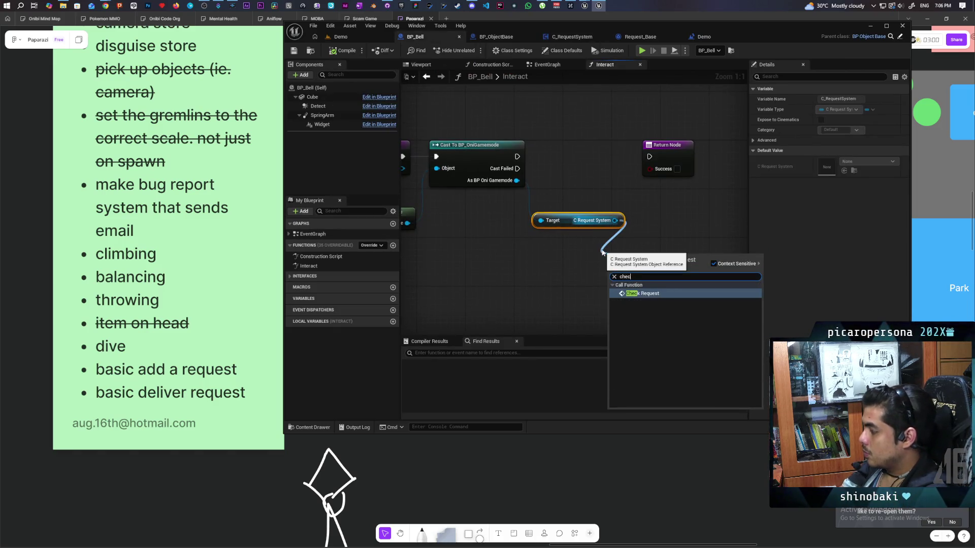
pyautogui.press('Return')
pyautogui.moveTo(651, 251); pyautogui.dragTo(584, 135)
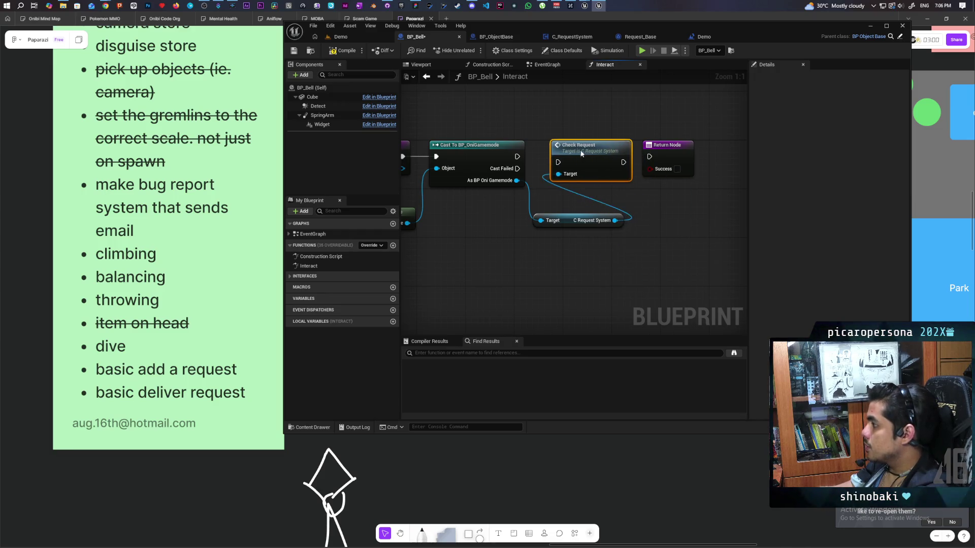
pyautogui.moveTo(516, 156); pyautogui.dragTo(552, 156)
pyautogui.moveTo(618, 157); pyautogui.dragTo(649, 156)
pyautogui.click(344, 52)
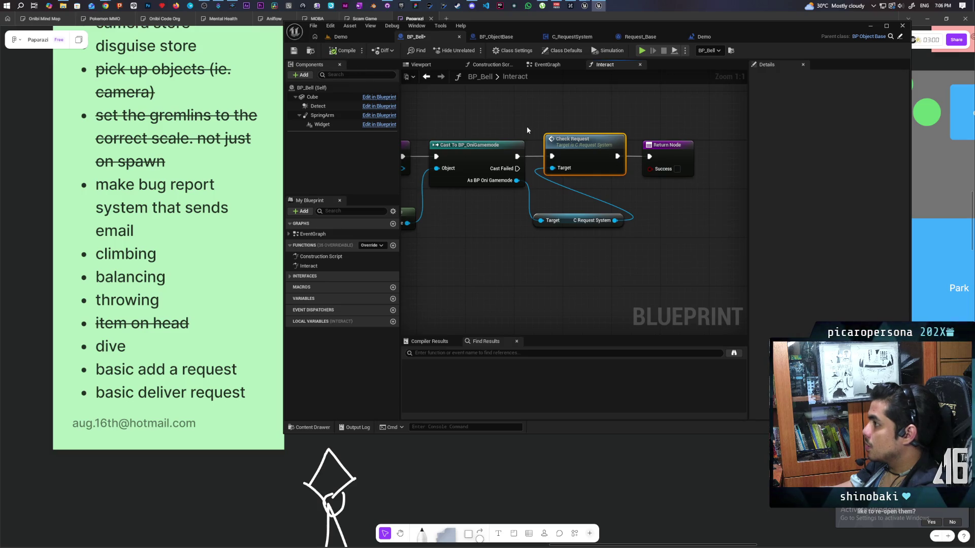
# - In C_RequestSystem, move the Current Request and Check Request nodes to the right
pyautogui.click(498, 36)
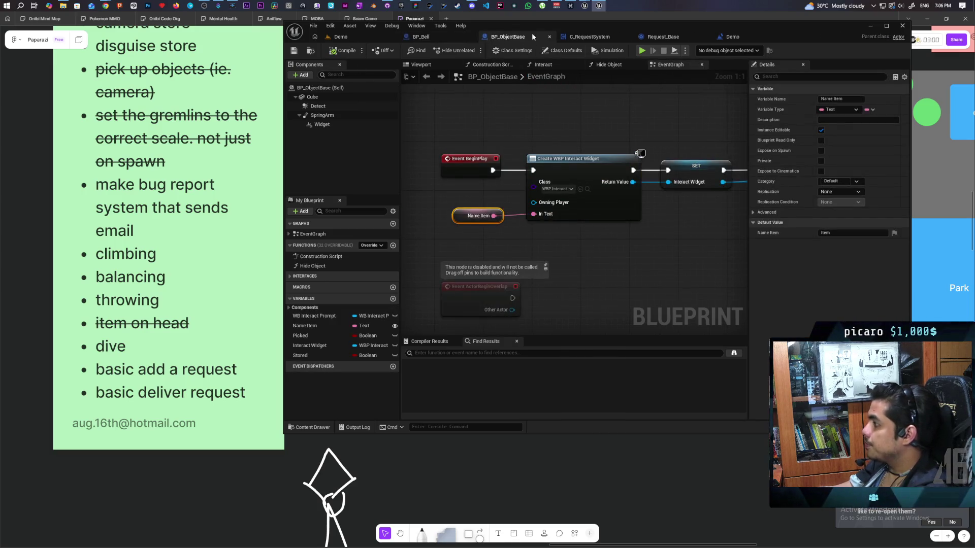
pyautogui.click(583, 38)
pyautogui.moveTo(559, 251); pyautogui.dragTo(538, 114)
pyautogui.moveTo(576, 172); pyautogui.dragTo(710, 172)
pyautogui.click(398, 206)
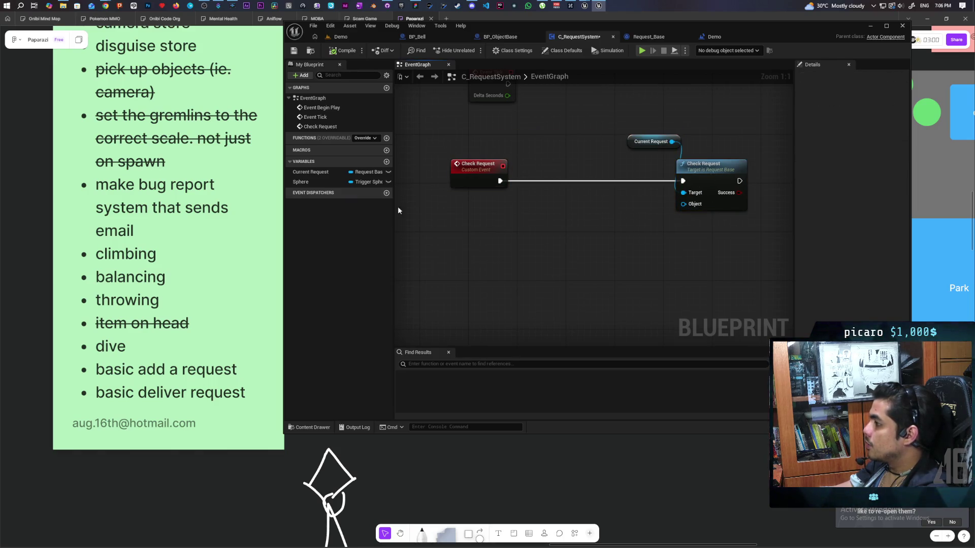
# - Add a Sphere getter with an Is Valid check, making room by moving Current Request and Check Request right
pyautogui.moveTo(305, 183)
pyautogui.mouseDown()
pyautogui.moveTo(449, 236)
pyautogui.moveTo(521, 248)
pyautogui.moveTo(556, 186)
pyautogui.moveTo(530, 181)
pyautogui.mouseUp()
pyautogui.hotkey('ctrl', 'v')
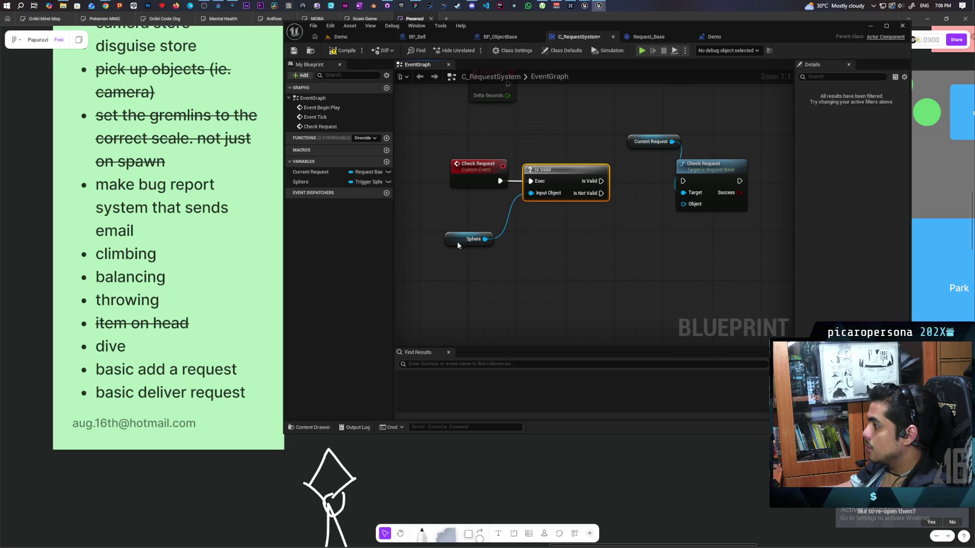
pyautogui.moveTo(458, 245); pyautogui.dragTo(476, 226)
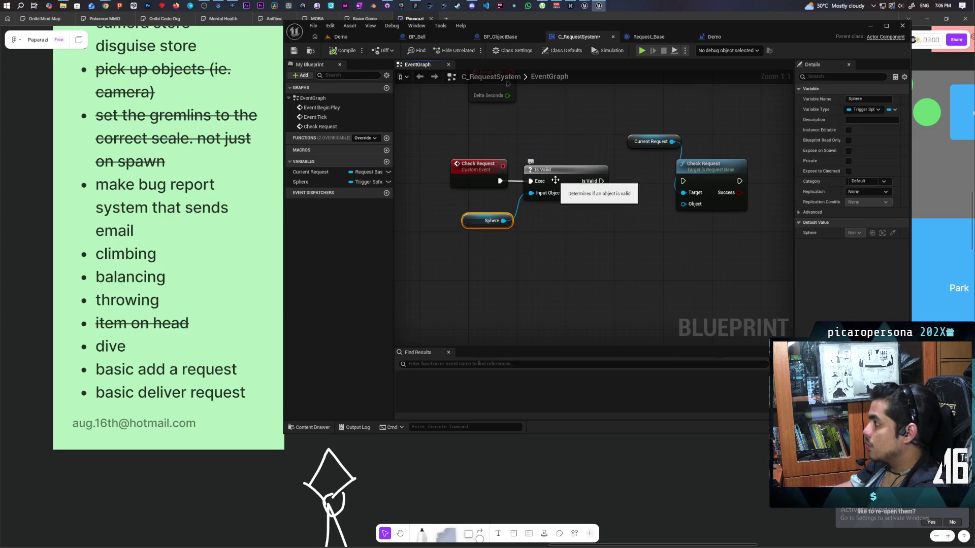
pyautogui.moveTo(609, 209)
pyautogui.mouseDown()
pyautogui.moveTo(513, 246)
pyautogui.moveTo(578, 225)
pyautogui.moveTo(548, 260)
pyautogui.mouseUp()
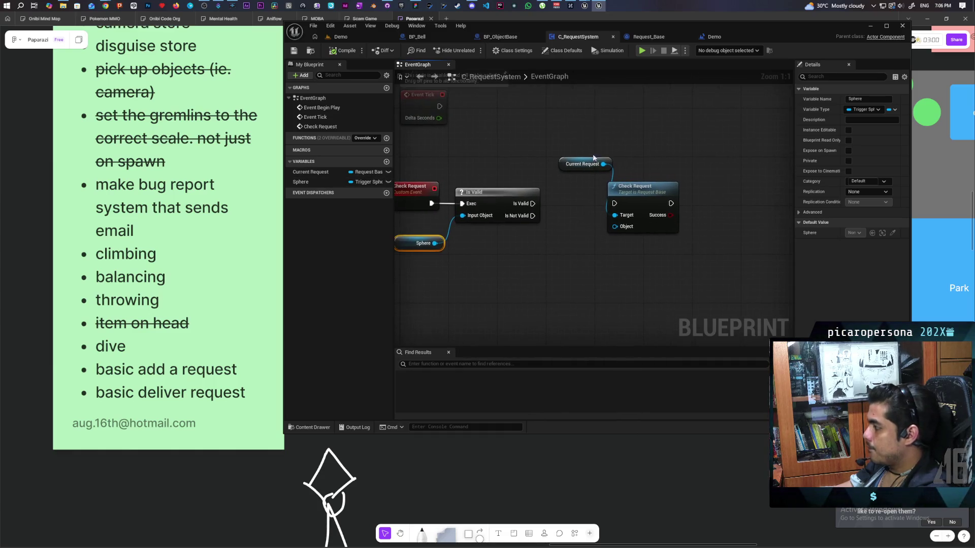
pyautogui.click(575, 143)
pyautogui.moveTo(575, 143)
pyautogui.mouseDown()
pyautogui.moveTo(660, 191)
pyautogui.moveTo(708, 185)
pyautogui.mouseUp()
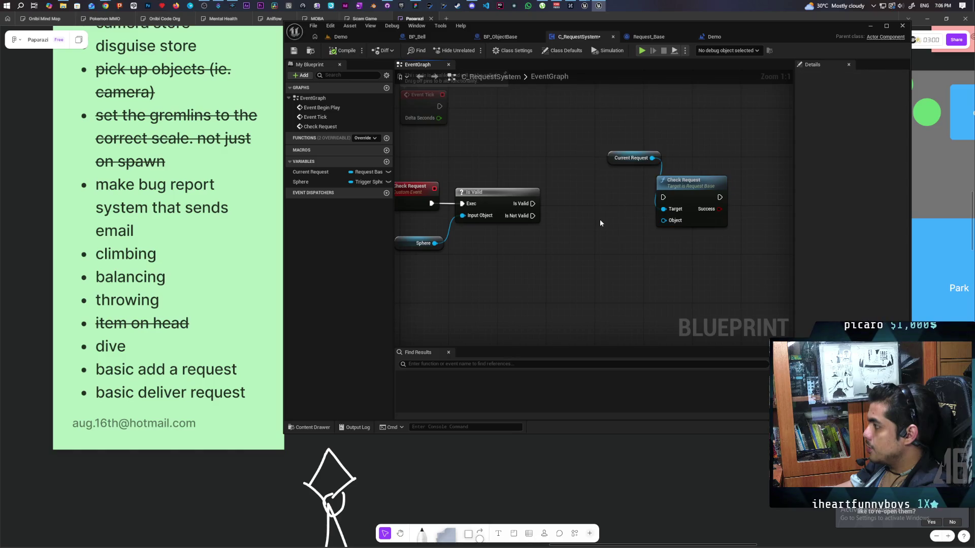
# - Chain an Is Valid check on Current Request after the Sphere check, tidy the nodes, and compile
pyautogui.moveTo(613, 156); pyautogui.dragTo(515, 266)
pyautogui.hotkey('ctrl', 'v')
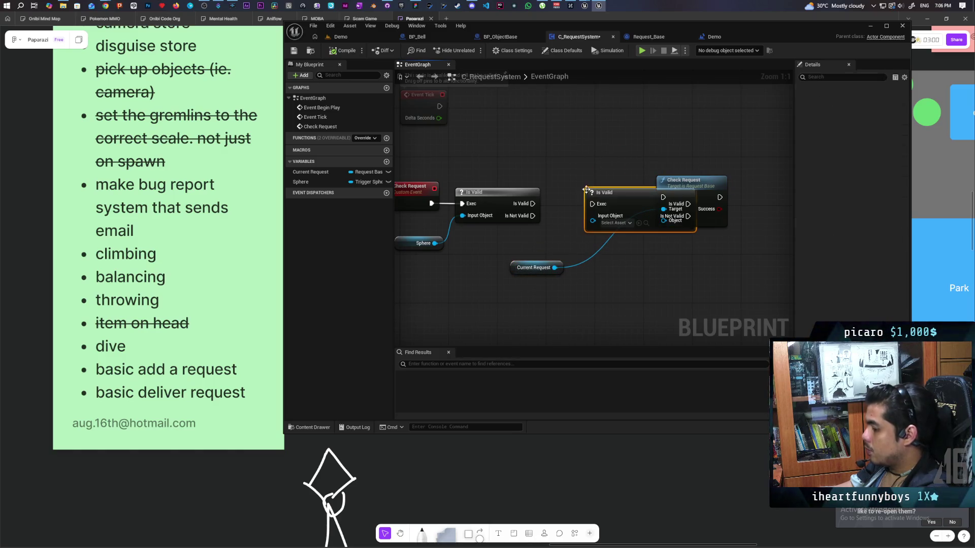
pyautogui.moveTo(591, 222); pyautogui.dragTo(592, 222)
pyautogui.moveTo(532, 204)
pyautogui.mouseDown()
pyautogui.moveTo(591, 204)
pyautogui.moveTo(602, 192)
pyautogui.moveTo(502, 219)
pyautogui.mouseUp()
pyautogui.moveTo(577, 205); pyautogui.dragTo(612, 212)
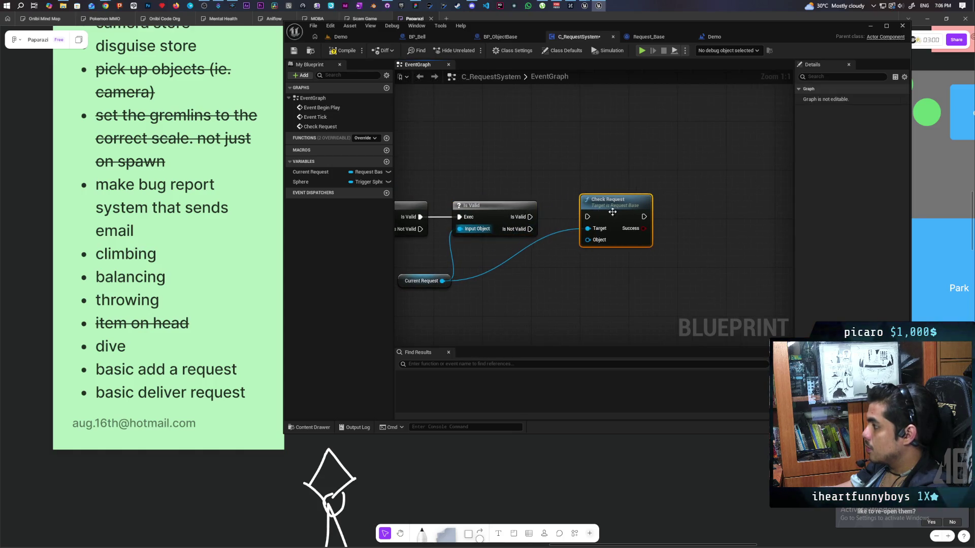
pyautogui.moveTo(485, 281); pyautogui.dragTo(565, 254)
pyautogui.moveTo(490, 256); pyautogui.dragTo(480, 233)
pyautogui.click(344, 50)
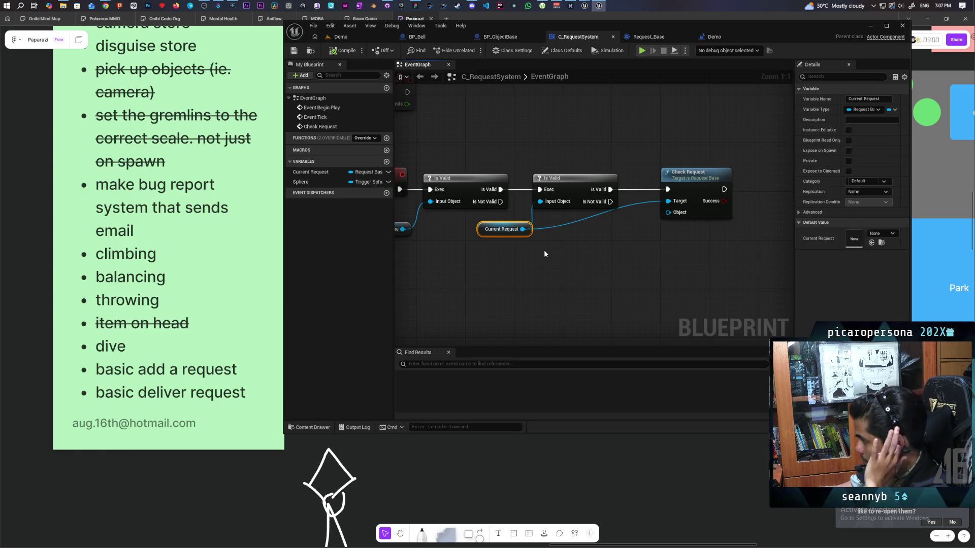
pyautogui.moveTo(543, 250); pyautogui.dragTo(595, 245)
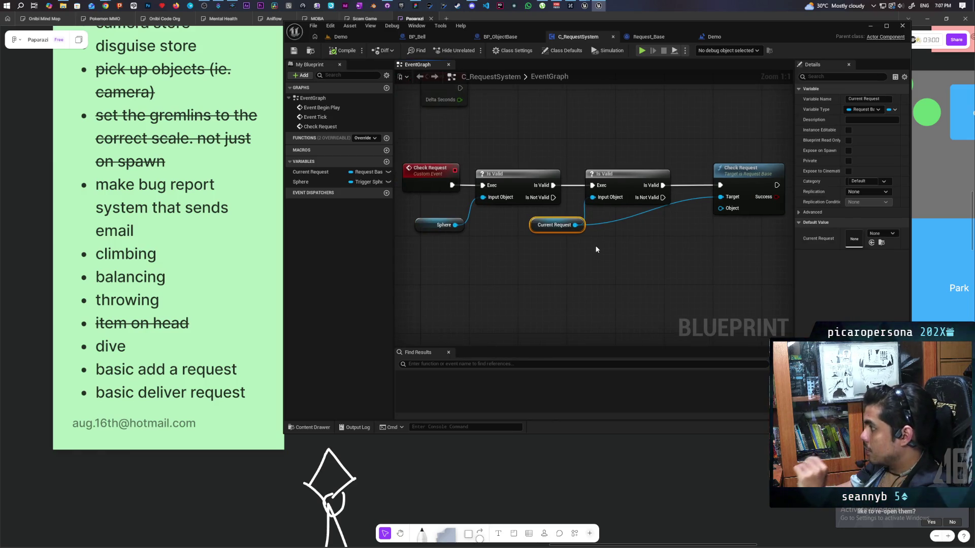
pyautogui.moveTo(469, 135); pyautogui.dragTo(443, 145)
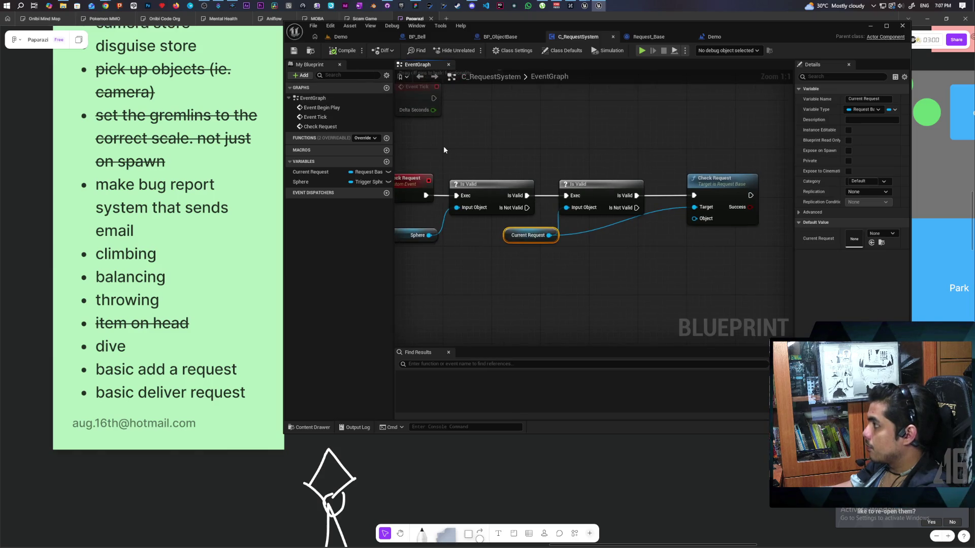
# - Feed GET index 0 of Sphere's Get Overlapping Actors (filtered to BP_ObjectBase) into Check Request's Object, then compile
pyautogui.moveTo(425, 225); pyautogui.dragTo(480, 279)
pyautogui.write('get')
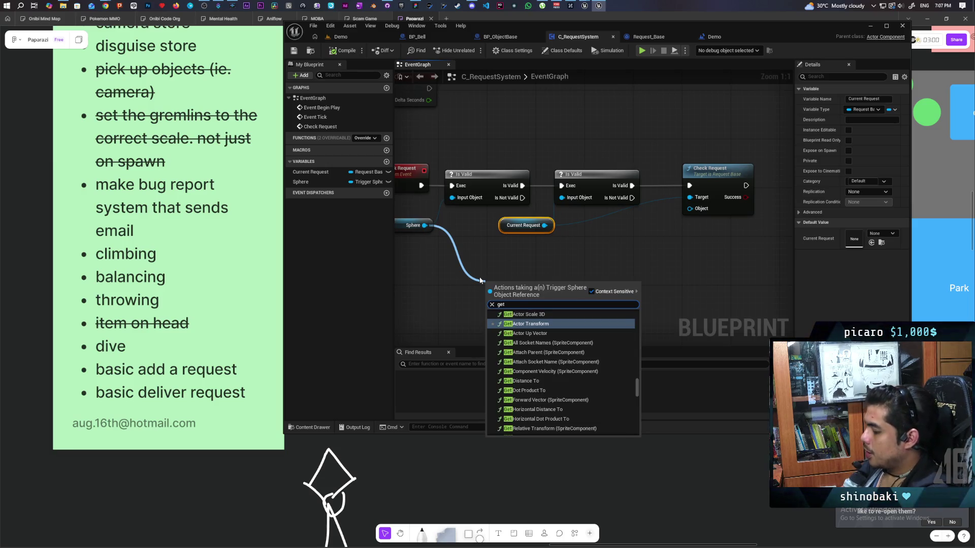
pyautogui.write(' overlap')
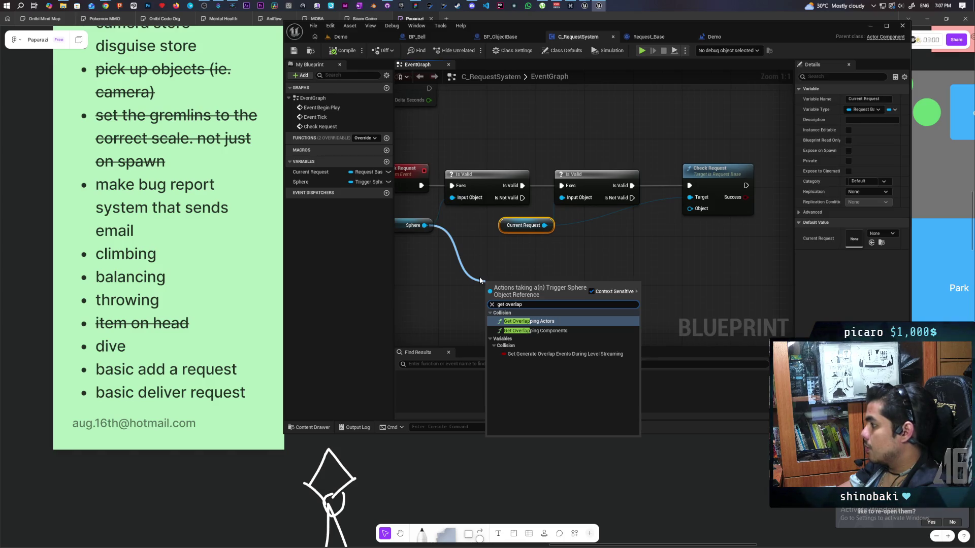
pyautogui.press('Return')
pyautogui.click(514, 319)
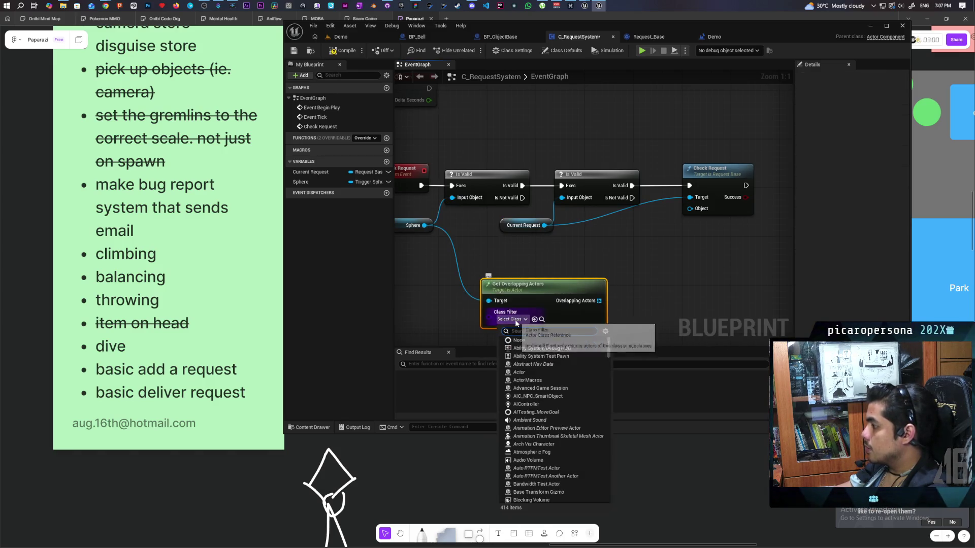
pyautogui.write('d')
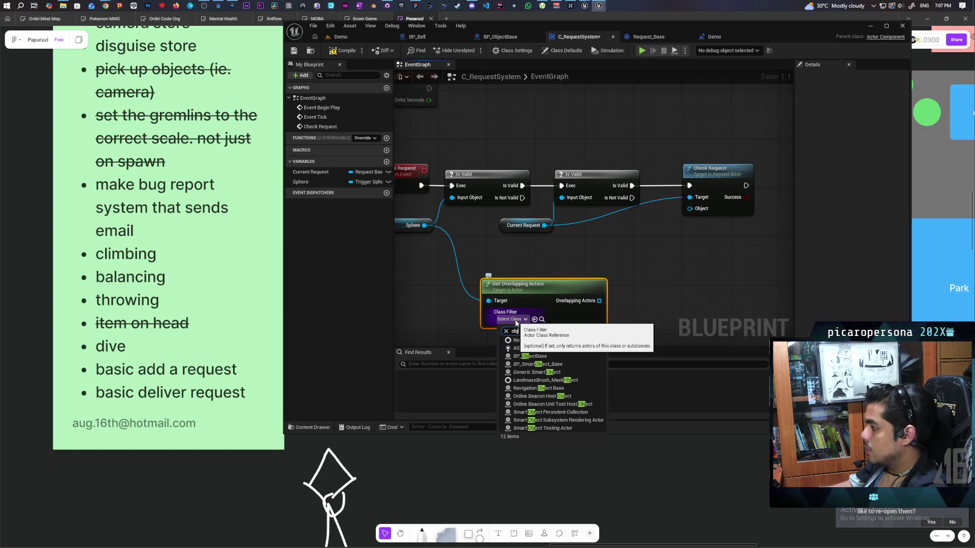
pyautogui.click(529, 357)
pyautogui.moveTo(545, 294)
pyautogui.mouseDown()
pyautogui.moveTo(533, 270)
pyautogui.moveTo(624, 284)
pyautogui.mouseUp()
pyautogui.write('get')
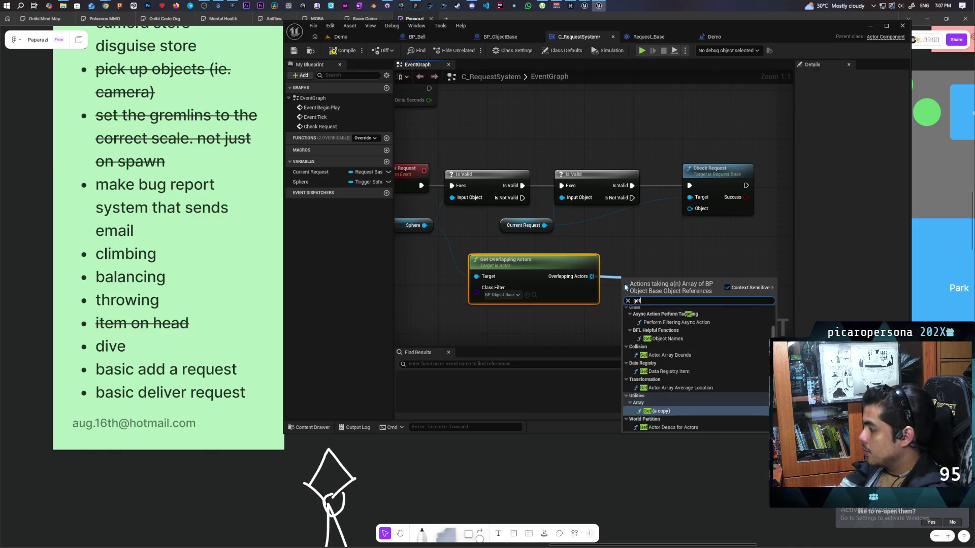
pyautogui.press('Return')
pyautogui.moveTo(677, 286); pyautogui.dragTo(689, 208)
pyautogui.moveTo(655, 281); pyautogui.dragTo(655, 274)
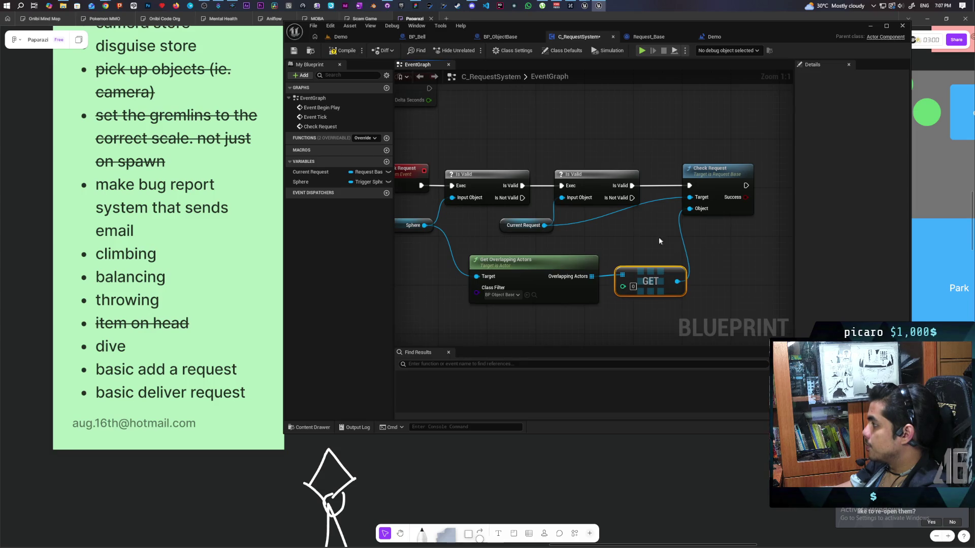
pyautogui.click(341, 51)
# - Print Check Request's Success result afterwards, then start a playtest from the Demo level
pyautogui.click(425, 188)
pyautogui.moveTo(736, 288); pyautogui.dragTo(641, 278)
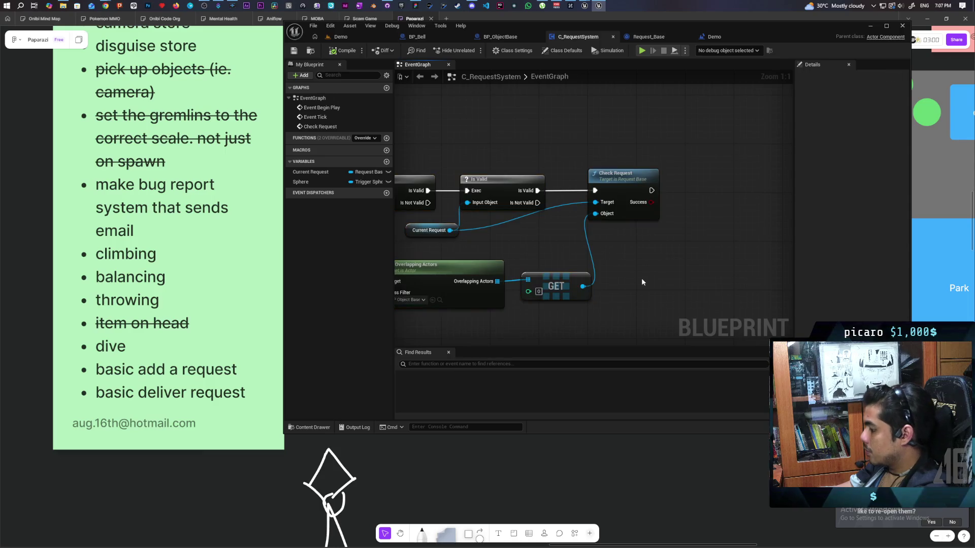
pyautogui.hotkey('ctrl', 'v')
pyautogui.moveTo(651, 191)
pyautogui.mouseDown()
pyautogui.moveTo(698, 191)
pyautogui.moveTo(699, 203)
pyautogui.moveTo(734, 189)
pyautogui.mouseUp()
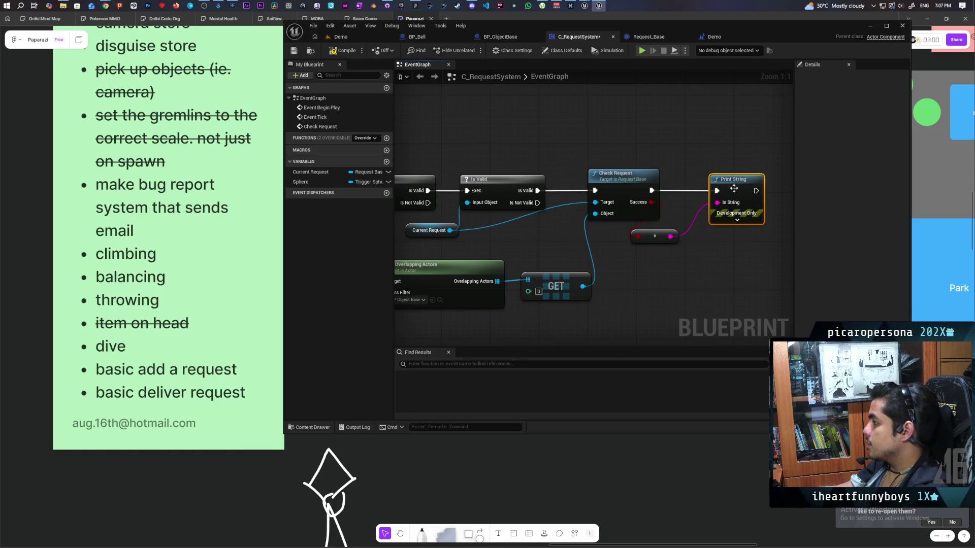
pyautogui.moveTo(651, 235); pyautogui.dragTo(664, 237)
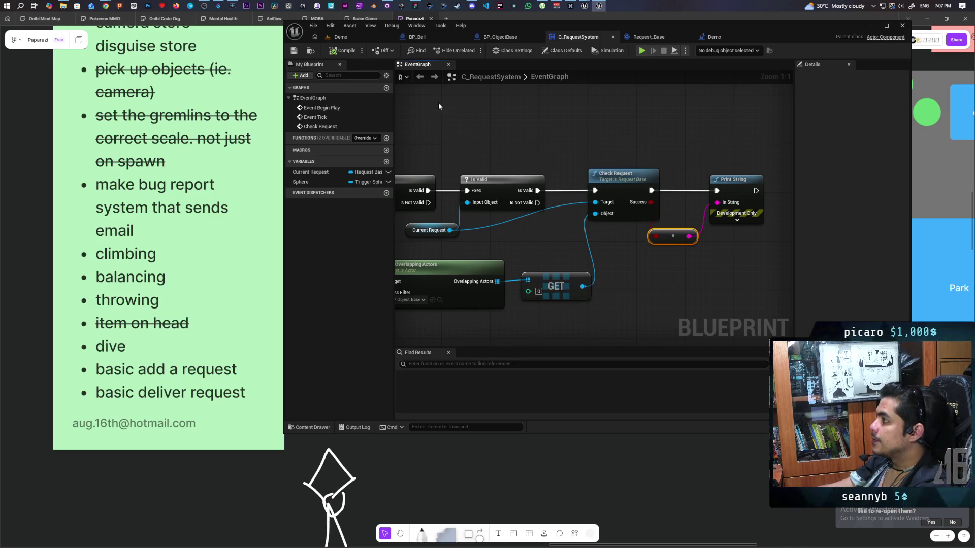
pyautogui.click(357, 40)
pyautogui.click(472, 51)
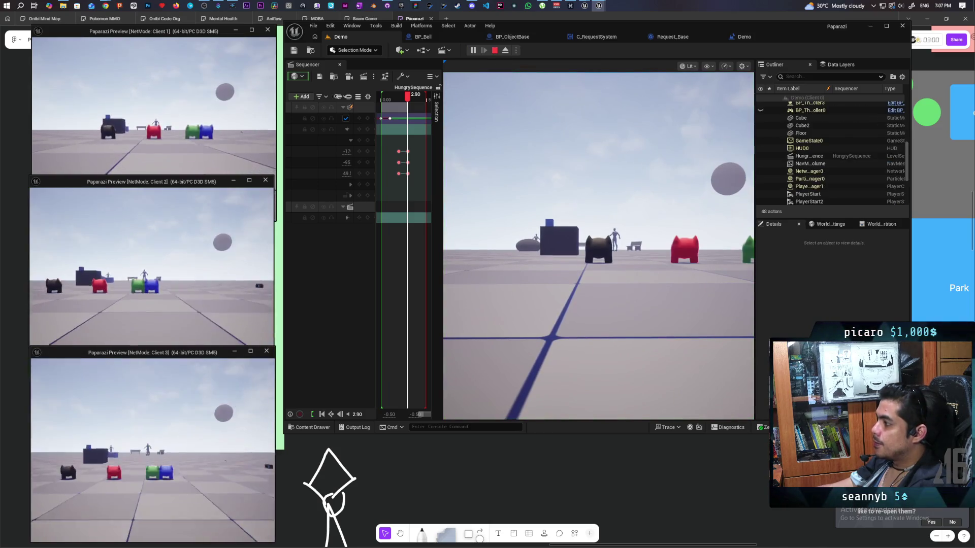
pyautogui.click(543, 288)
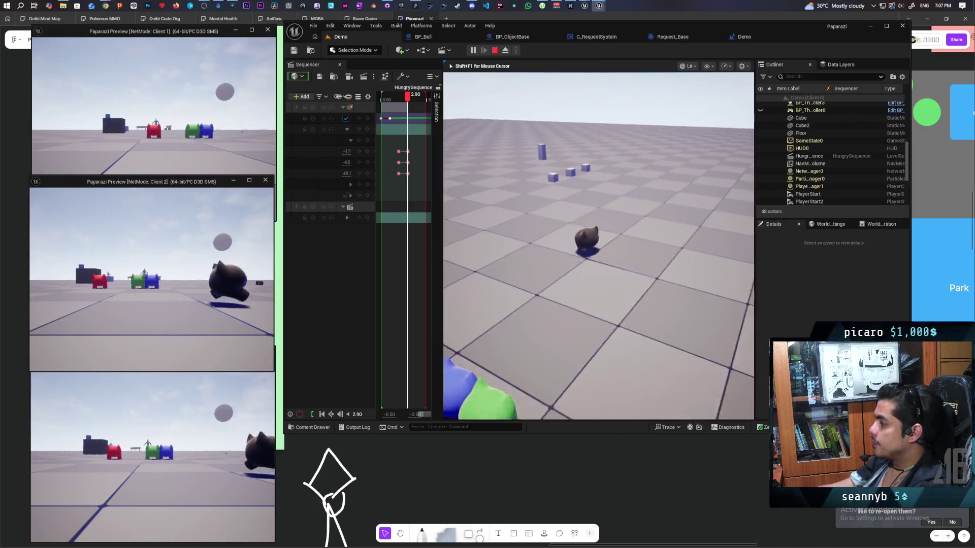
pyautogui.press('w')
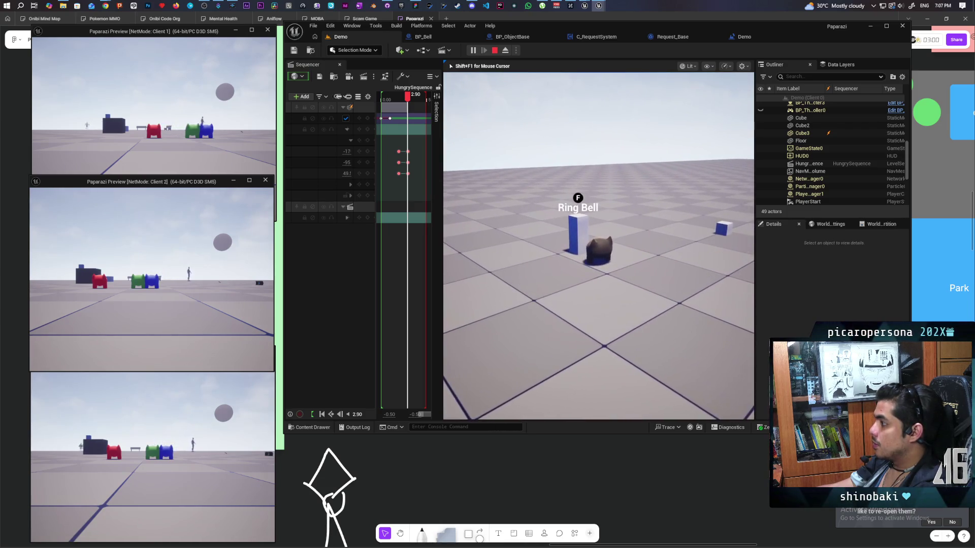
pyautogui.press('Escape')
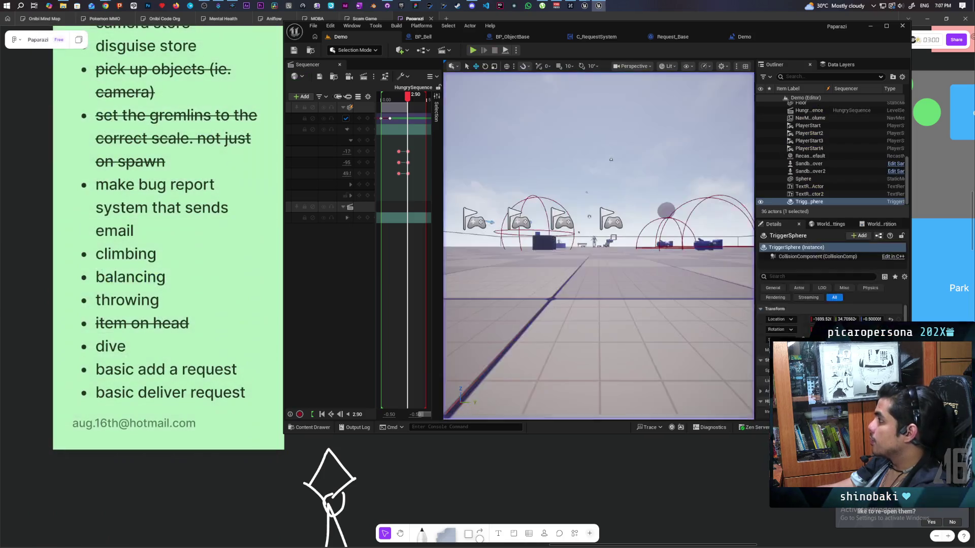
pyautogui.click(735, 37)
# - Inspect the BeginPlay request system chain in the Demo level blueprint
pyautogui.moveTo(711, 231)
pyautogui.mouseDown()
pyautogui.moveTo(650, 244)
pyautogui.moveTo(648, 210)
pyautogui.mouseUp()
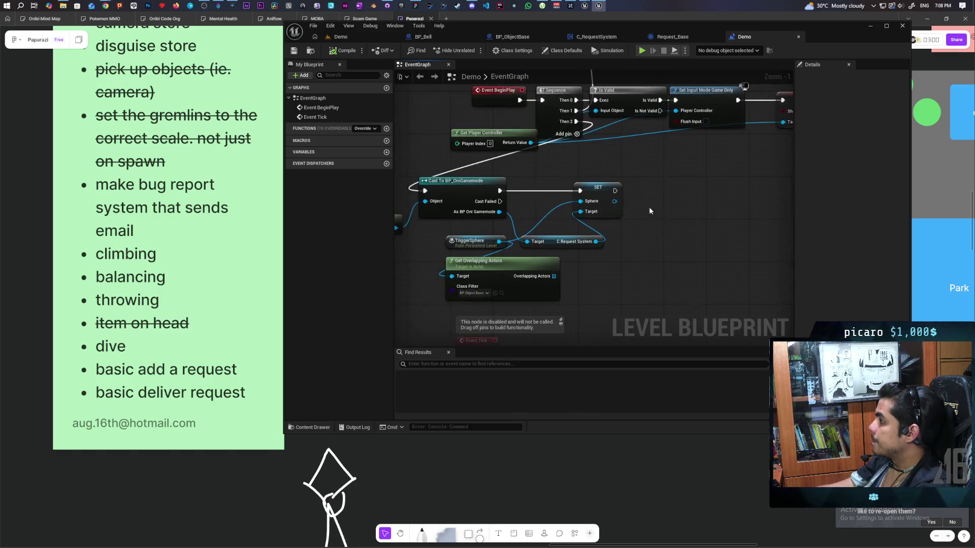
pyautogui.scroll(-1, 649, 210)
pyautogui.scroll(1, 653, 191)
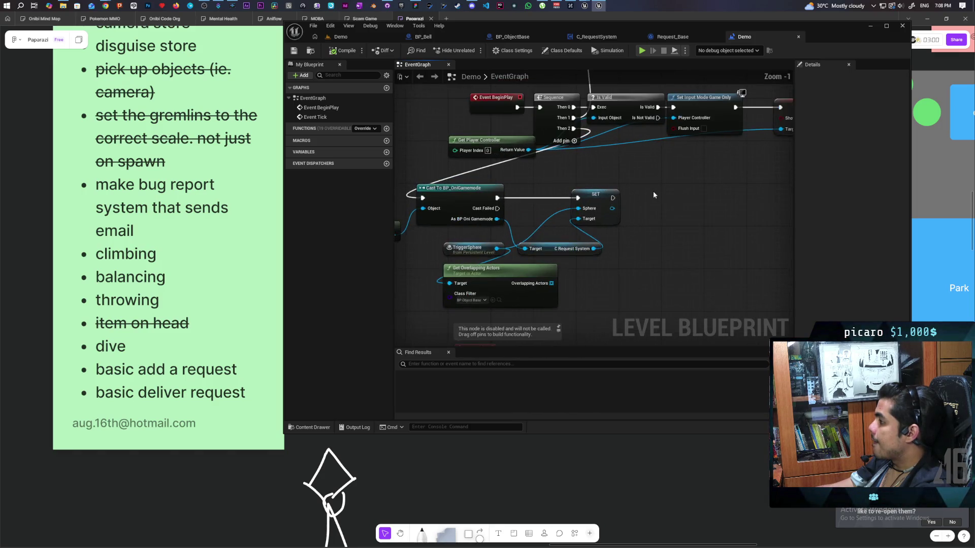
pyautogui.scroll(-2, 653, 193)
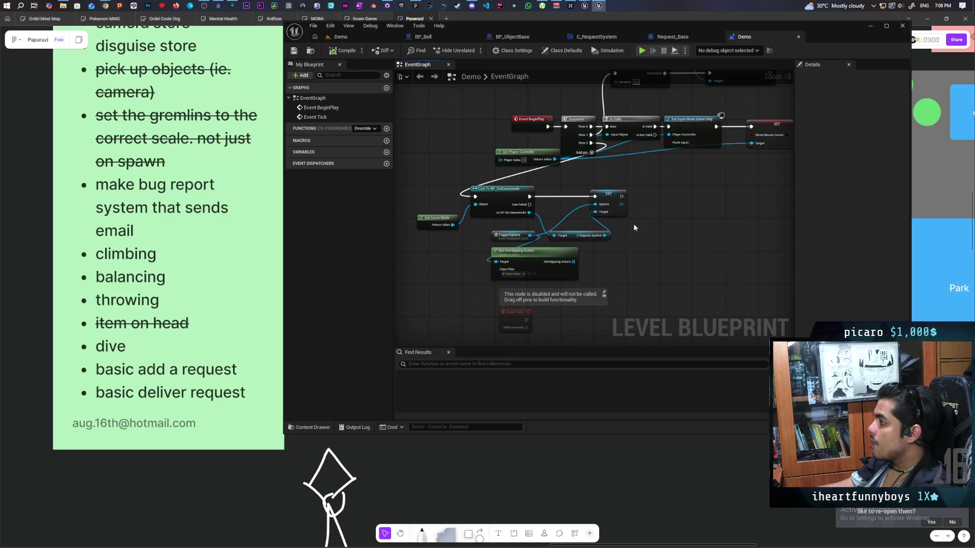
pyautogui.scroll(3, 550, 237)
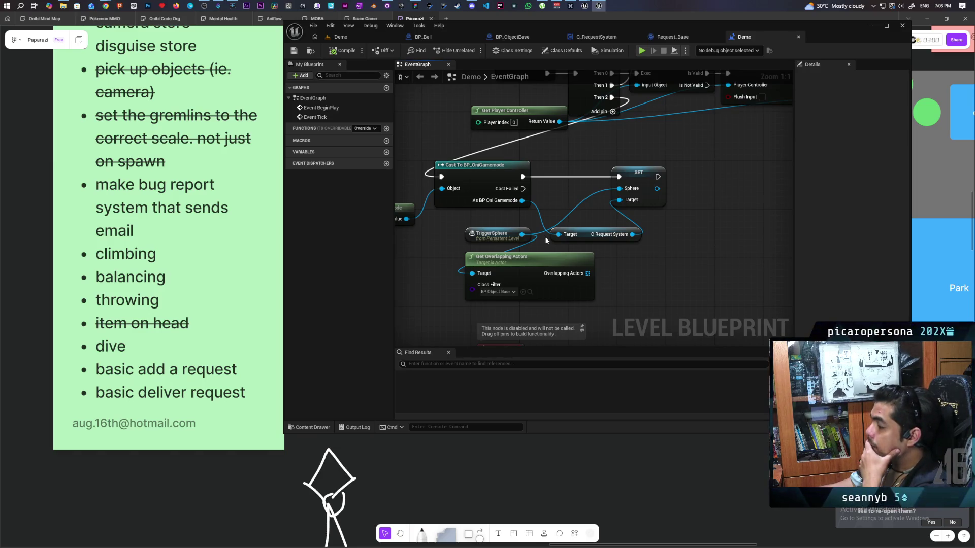
pyautogui.scroll(-4, 638, 237)
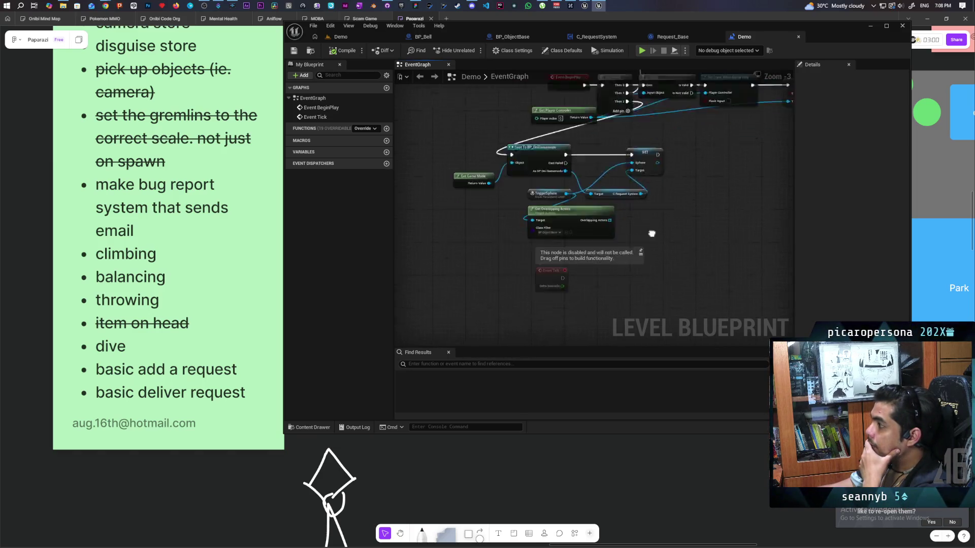
# - Move the disabled Event Tick node aside and return to the C_RequestSystem graph
pyautogui.click(556, 264)
pyautogui.moveTo(557, 264)
pyautogui.mouseDown()
pyautogui.moveTo(549, 328)
pyautogui.moveTo(650, 243)
pyautogui.moveTo(675, 164)
pyautogui.mouseUp()
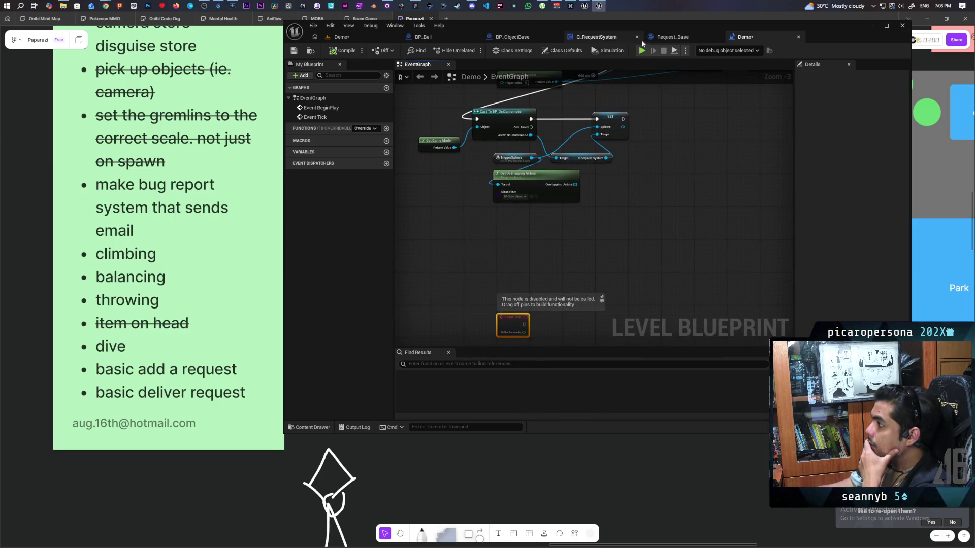
pyautogui.click(593, 36)
pyautogui.scroll(-5, 589, 193)
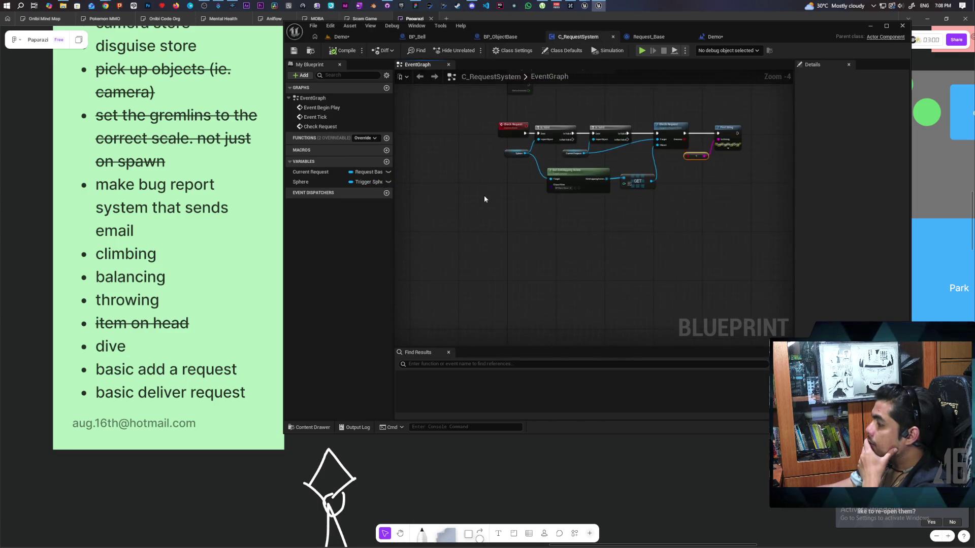
# - Paste a new custom event and name it Add Request
pyautogui.moveTo(511, 215); pyautogui.dragTo(488, 249)
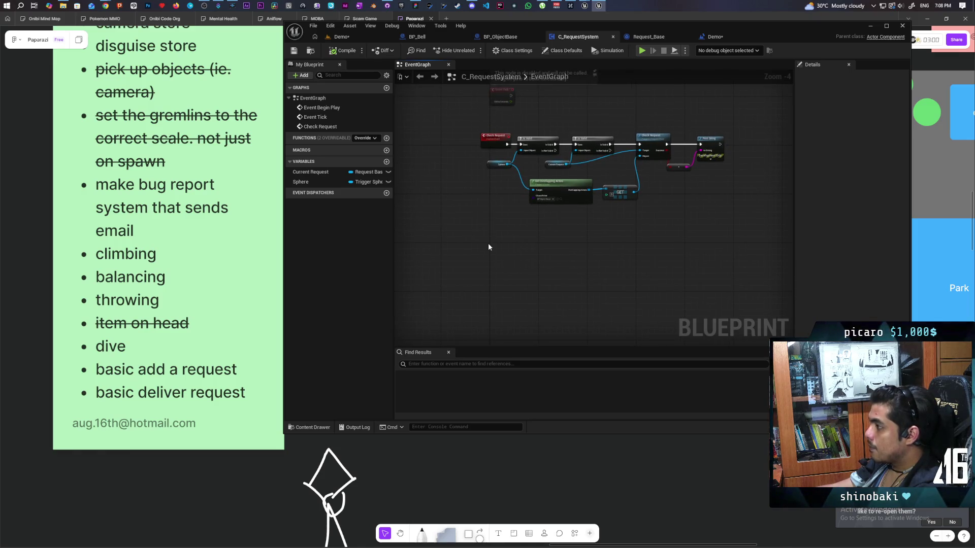
pyautogui.hotkey('ctrl', 'v')
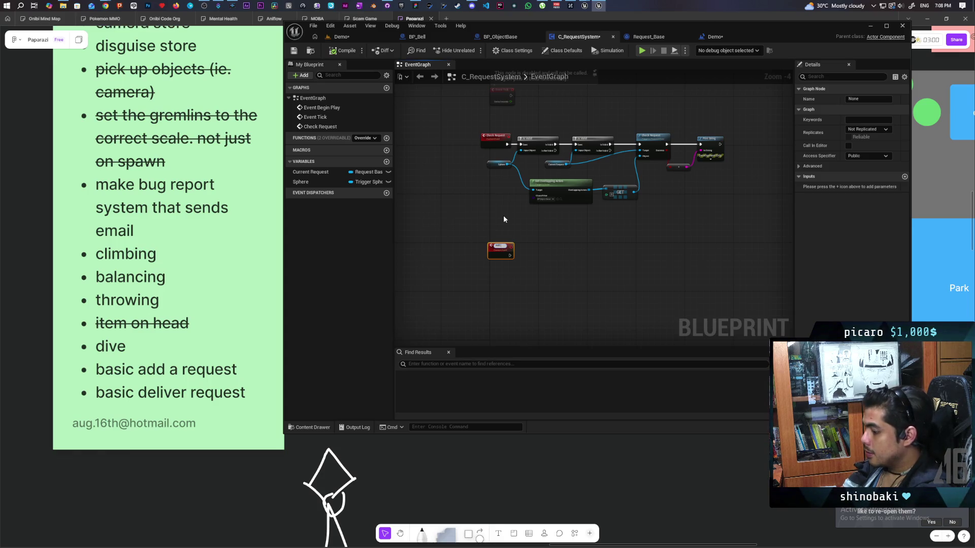
pyautogui.write(' Request')
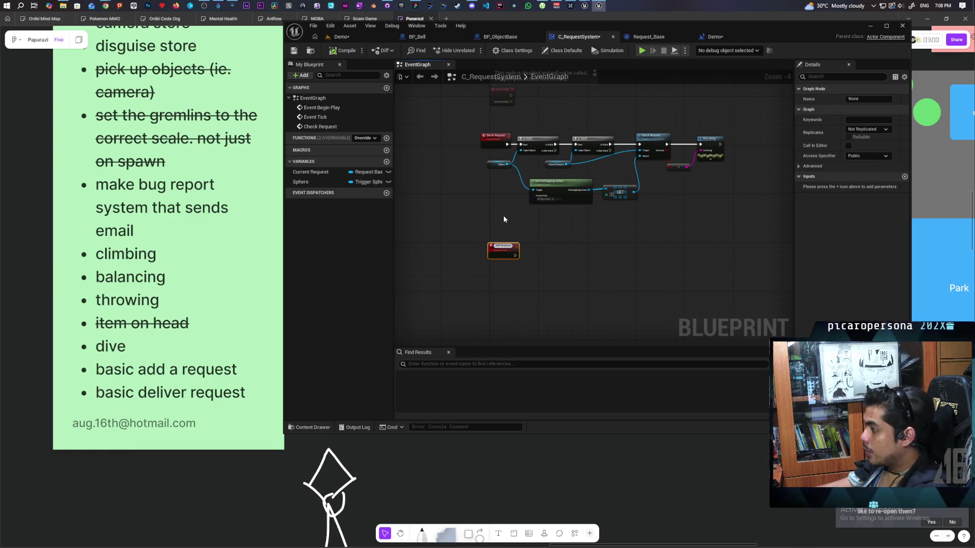
pyautogui.press('Return')
pyautogui.scroll(3, 504, 216)
pyautogui.click(495, 273)
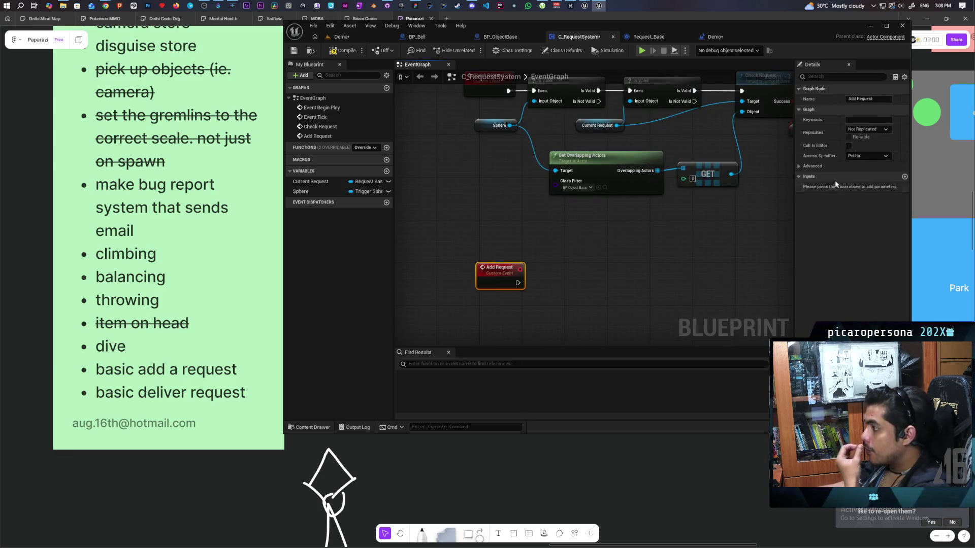
# - Give Add Request an input named Request of type Request Base class reference
pyautogui.click(904, 176)
pyautogui.click(864, 187)
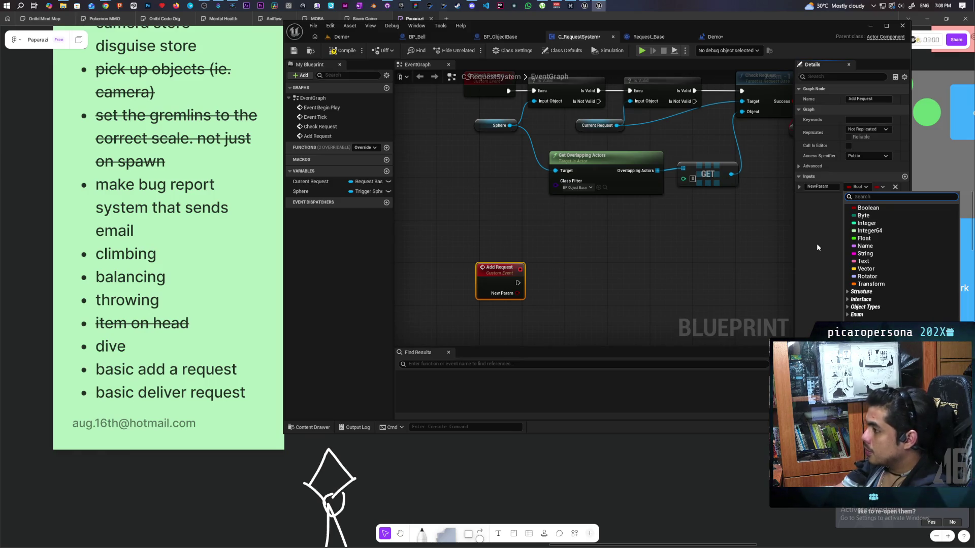
pyautogui.write('re')
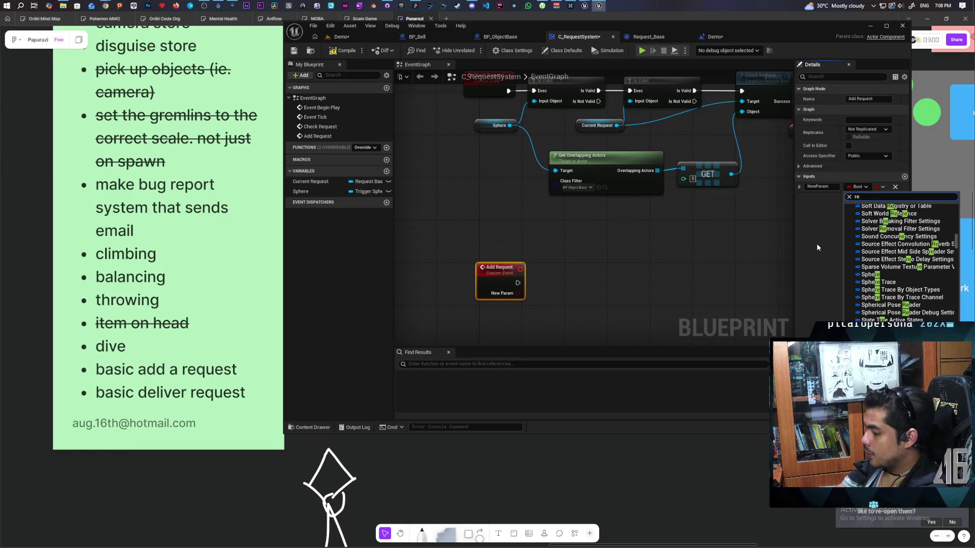
pyautogui.write('quest base')
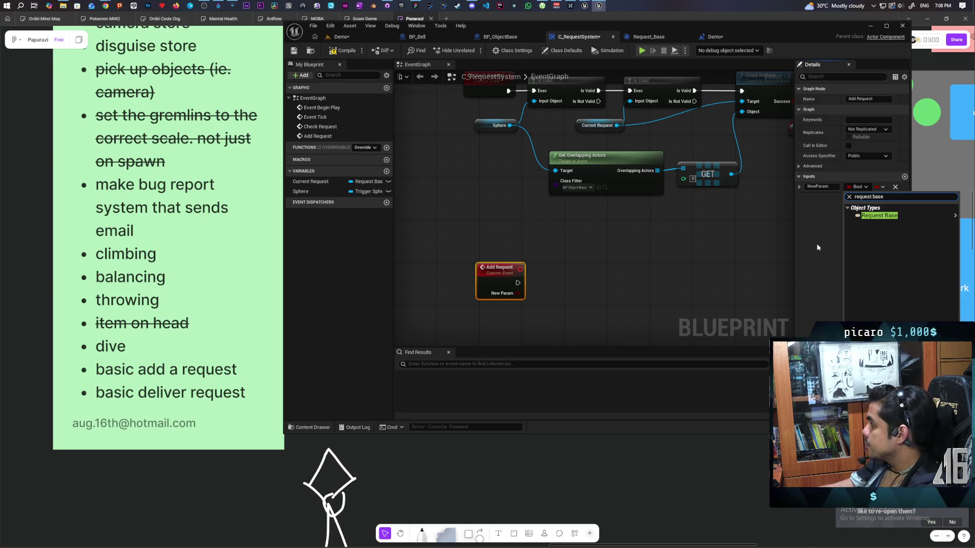
pyautogui.moveTo(863, 216)
pyautogui.click(828, 224)
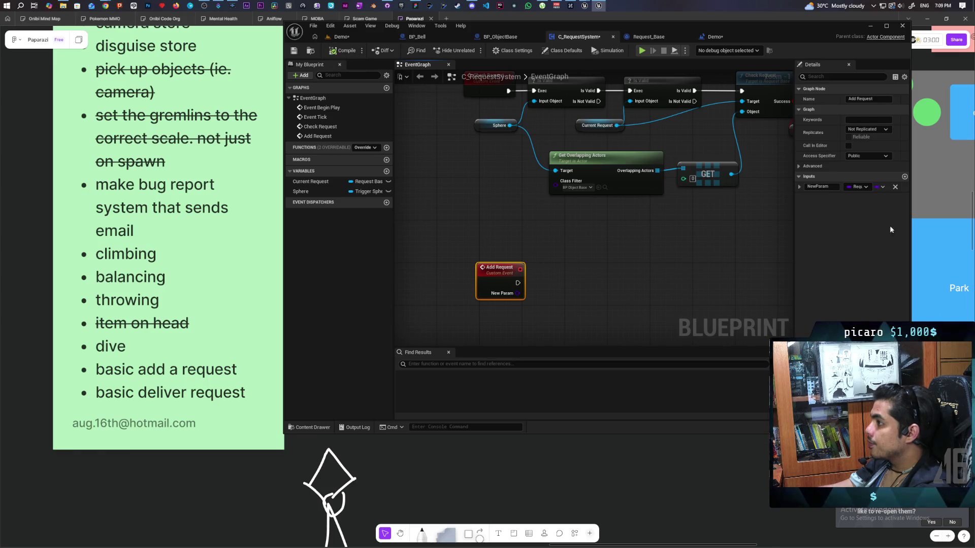
pyautogui.click(818, 186)
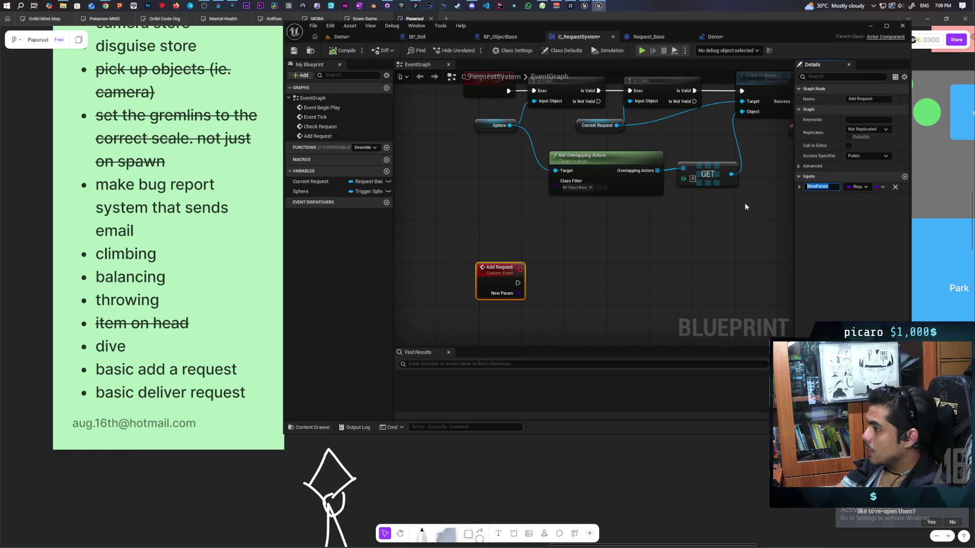
pyautogui.write('Request')
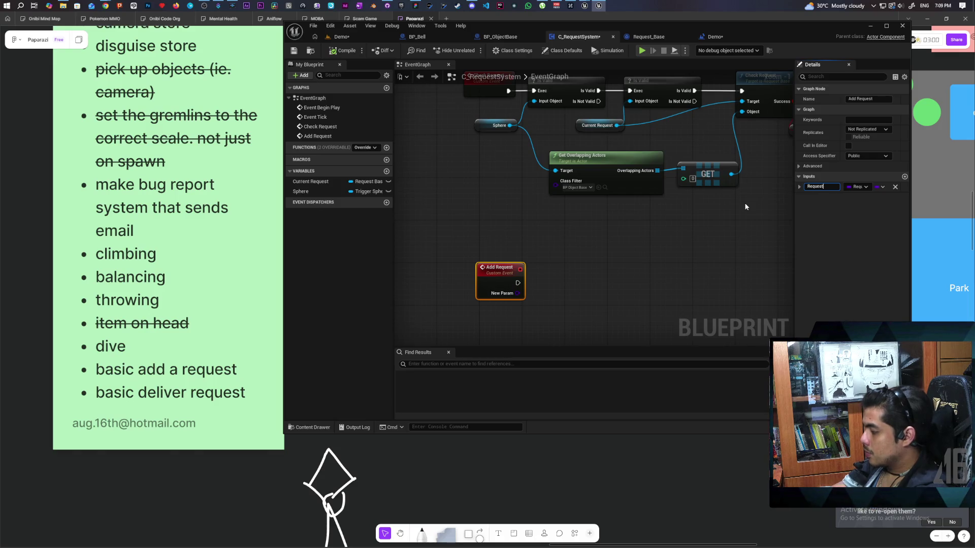
pyautogui.click(753, 206)
# - Drag from the Request pin and search for the construct node
pyautogui.scroll(2, 631, 228)
pyautogui.moveTo(489, 256); pyautogui.dragTo(537, 257)
pyautogui.write('reat')
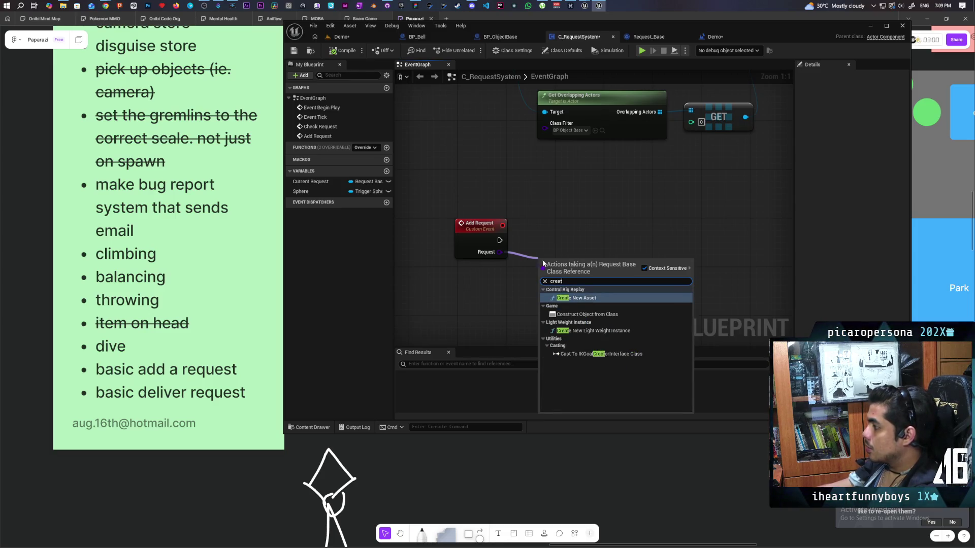
# - Construct a Request Base object from Request, set it as Current Request, and compile
pyautogui.click(589, 314)
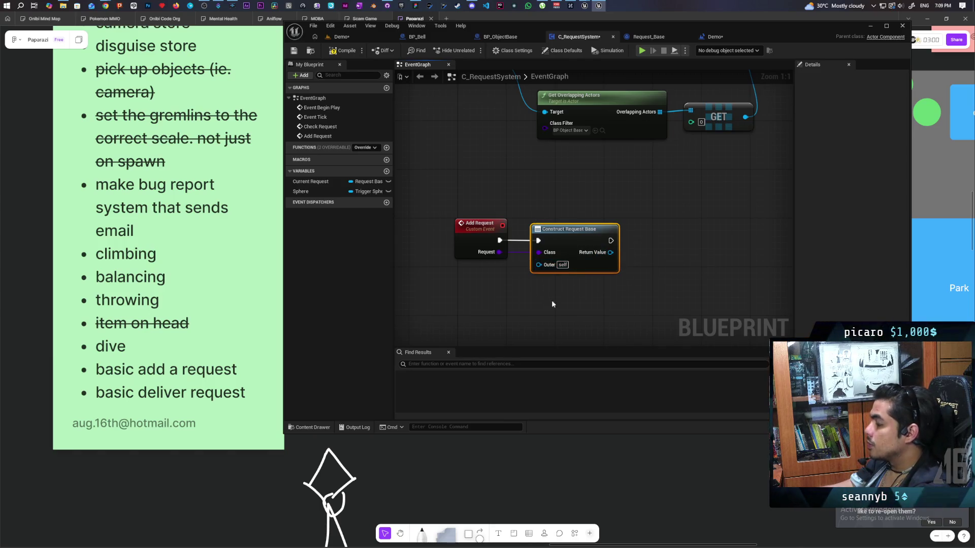
pyautogui.moveTo(307, 183)
pyautogui.mouseDown()
pyautogui.moveTo(417, 188)
pyautogui.moveTo(663, 234)
pyautogui.moveTo(608, 253)
pyautogui.mouseUp()
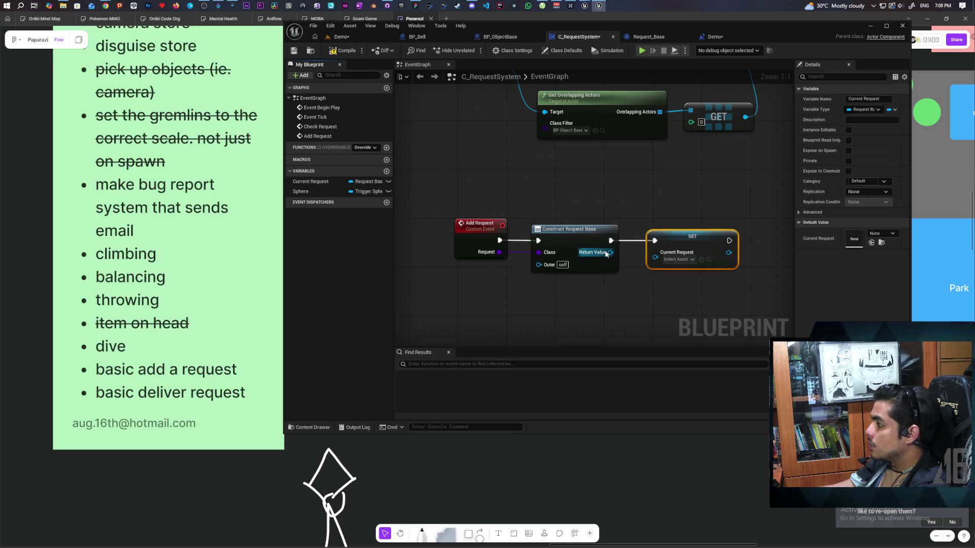
pyautogui.click(509, 286)
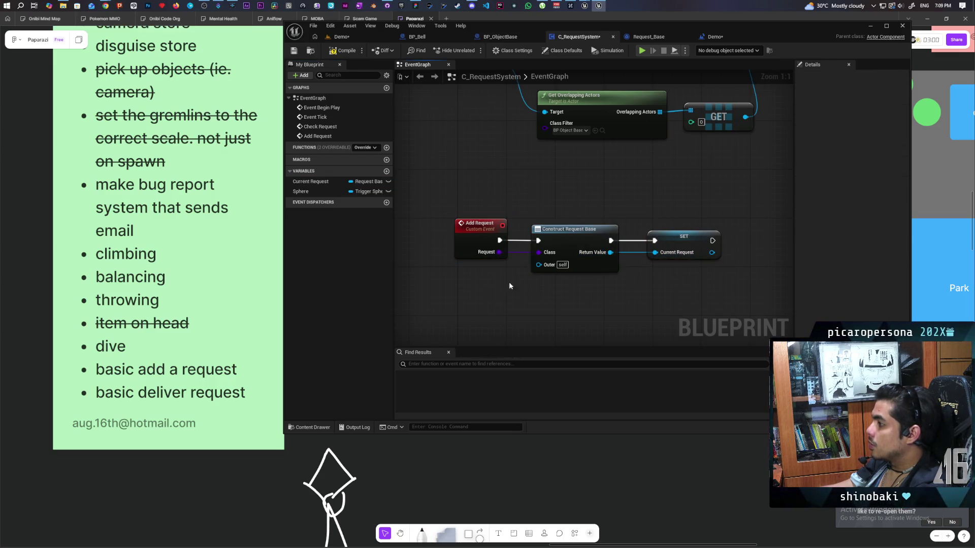
pyautogui.click(346, 50)
pyautogui.scroll(-3, 495, 136)
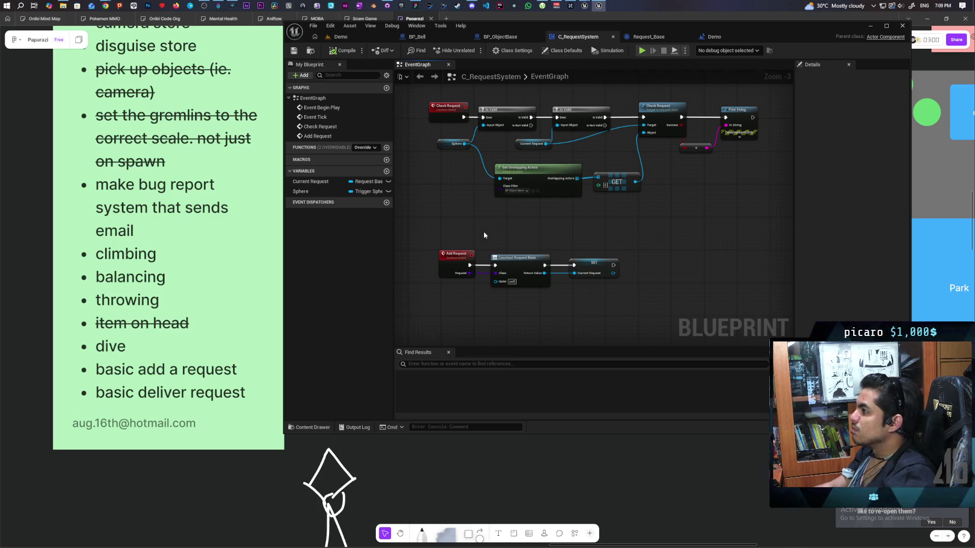
pyautogui.click(501, 37)
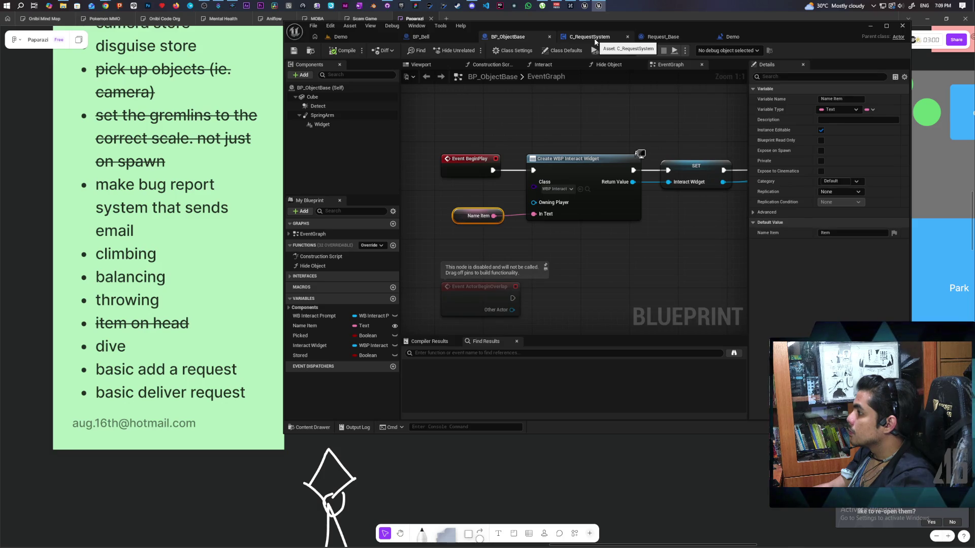
# - Review the request system setup nodes in the Demo level blueprint
pyautogui.click(733, 38)
pyautogui.scroll(-5, 585, 260)
pyautogui.scroll(4, 586, 260)
pyautogui.moveTo(604, 229); pyautogui.dragTo(603, 224)
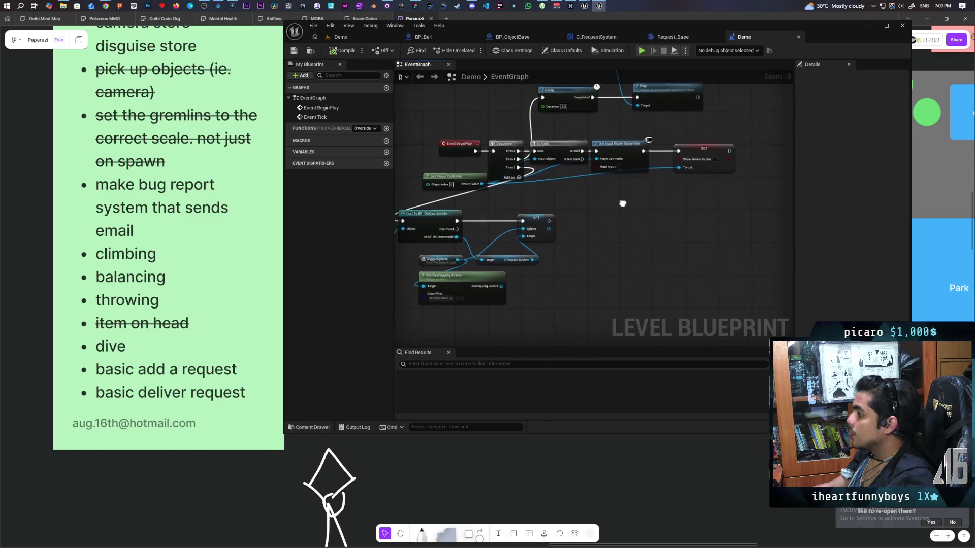
pyautogui.scroll(2, 622, 206)
pyautogui.scroll(-2, 640, 201)
pyautogui.moveTo(433, 168)
pyautogui.mouseDown()
pyautogui.moveTo(634, 252)
pyautogui.moveTo(645, 242)
pyautogui.mouseUp()
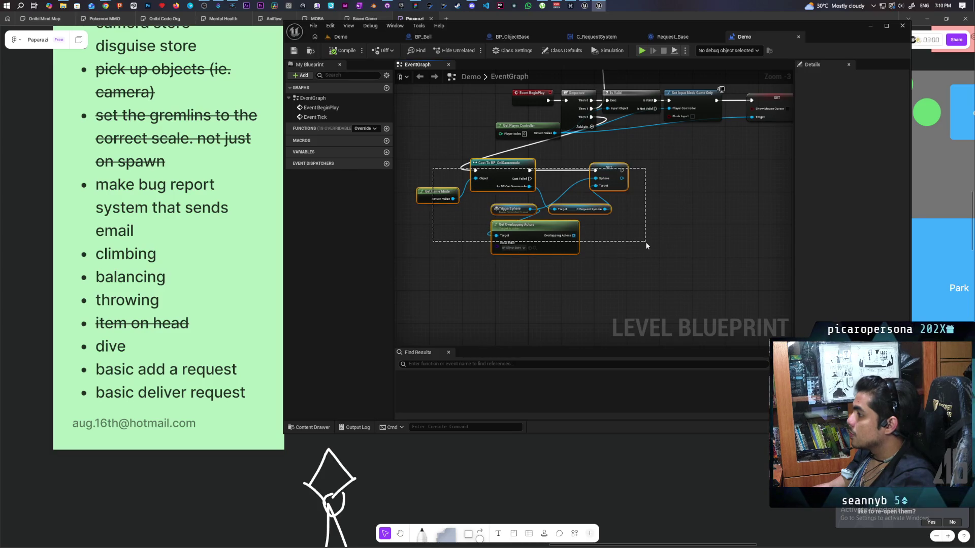
pyautogui.click(644, 242)
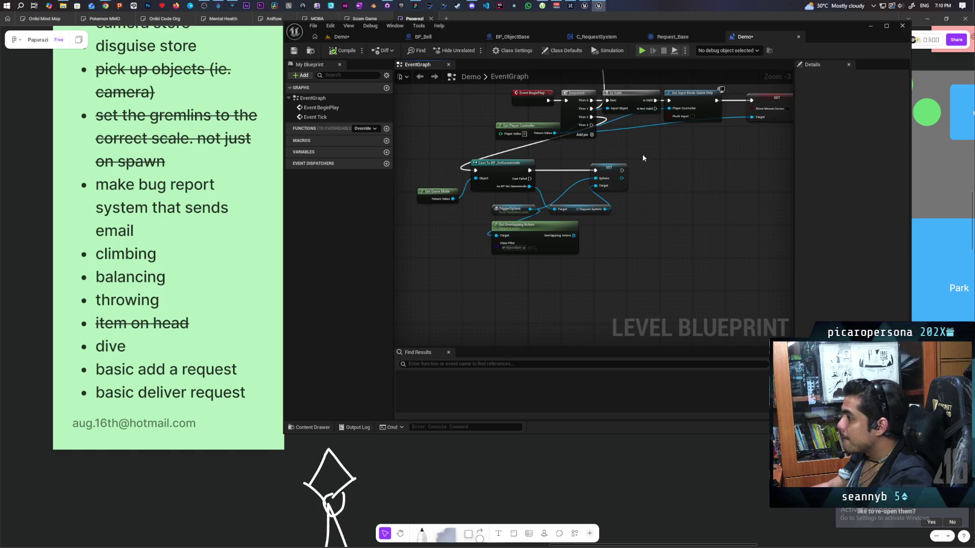
pyautogui.scroll(2, 641, 153)
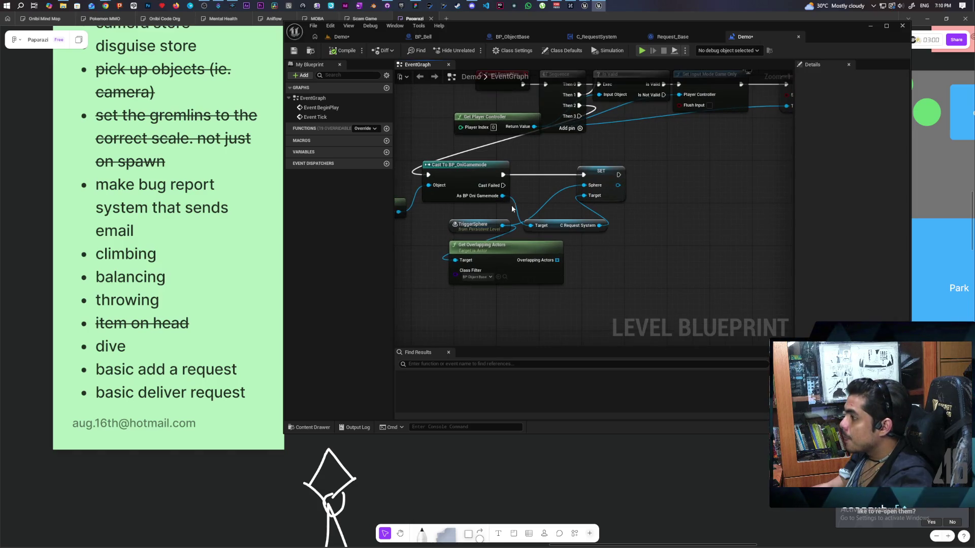
# - Call Add Request with Request Base after the SET node, compile, save, and playtest
pyautogui.moveTo(599, 225)
pyautogui.mouseDown()
pyautogui.moveTo(558, 228)
pyautogui.moveTo(616, 224)
pyautogui.mouseUp()
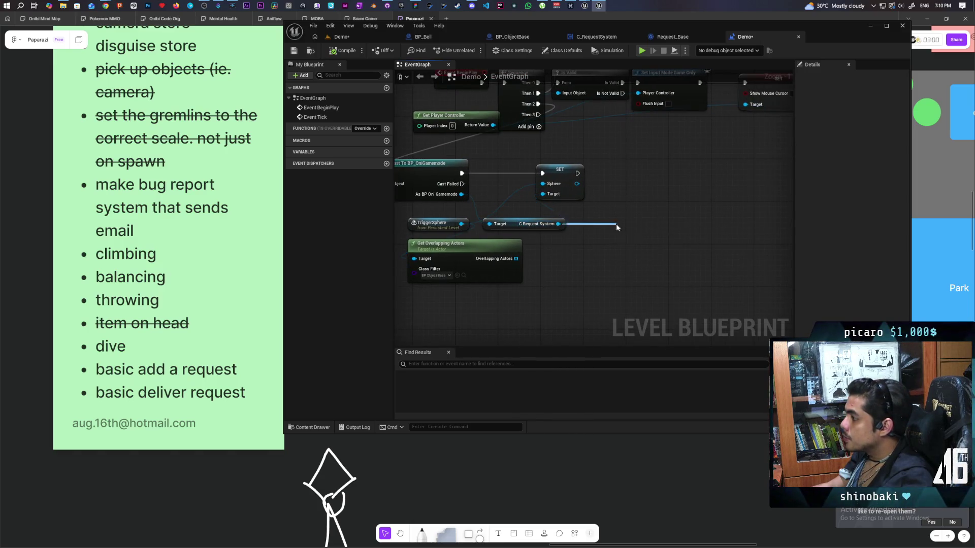
pyautogui.write('add requ')
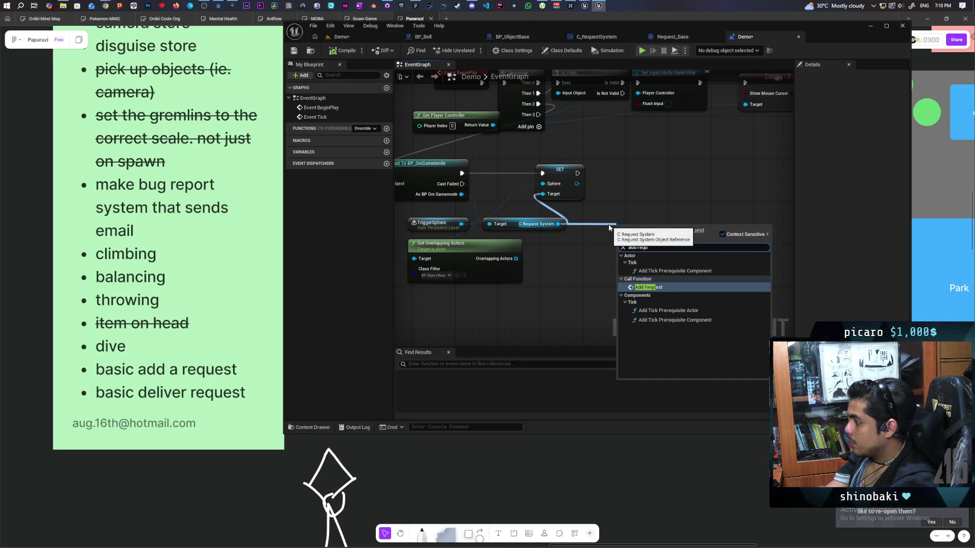
pyautogui.press('Return')
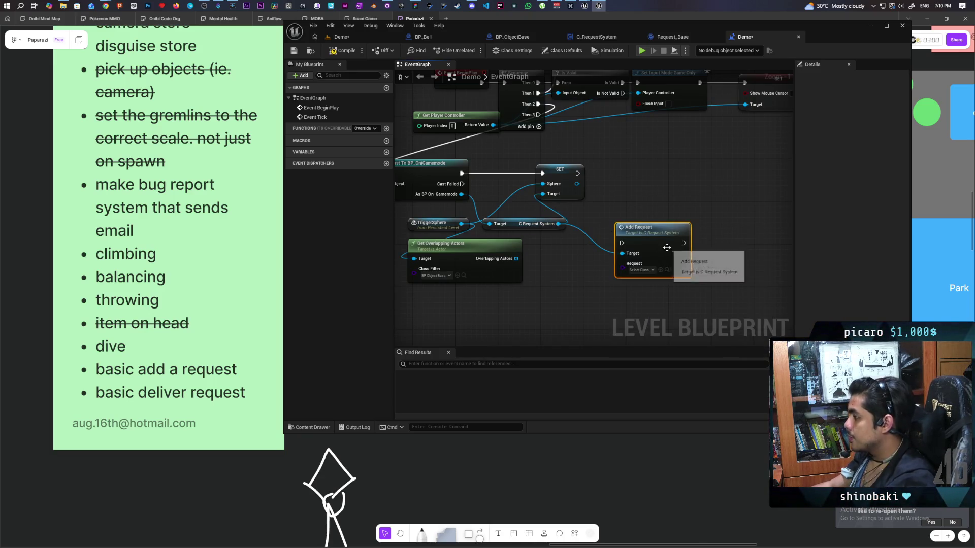
pyautogui.moveTo(577, 174); pyautogui.dragTo(659, 158)
pyautogui.click(676, 200)
pyautogui.click(346, 50)
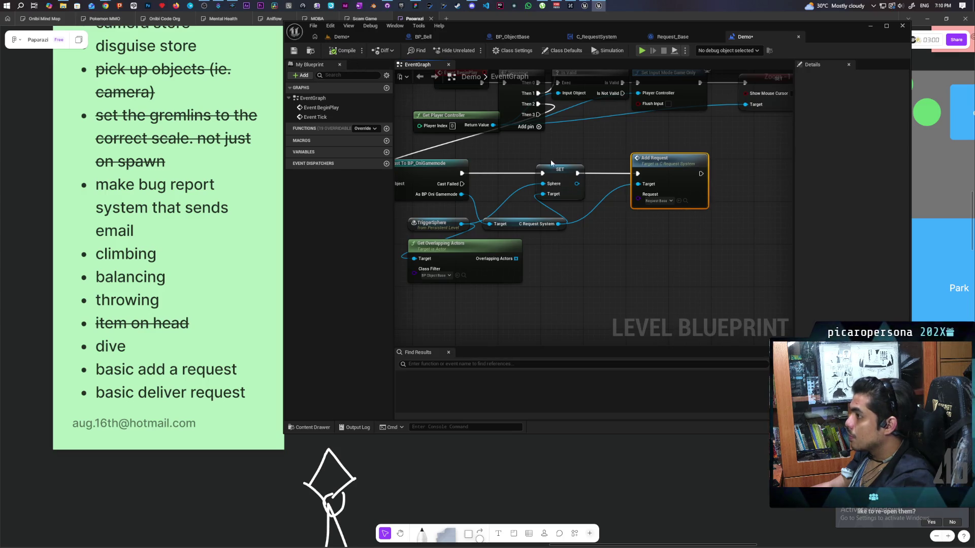
pyautogui.hotkey('ctrl', 's')
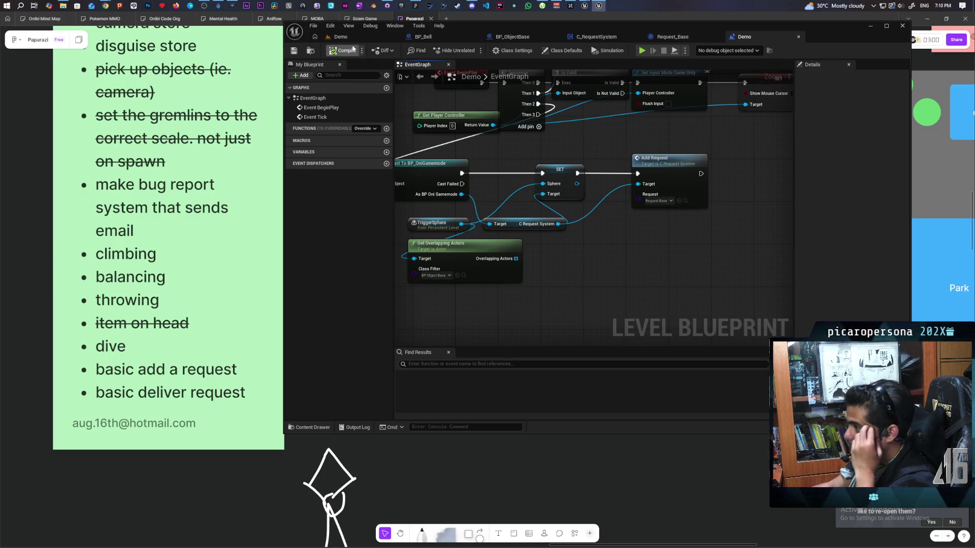
pyautogui.click(339, 36)
pyautogui.click(472, 50)
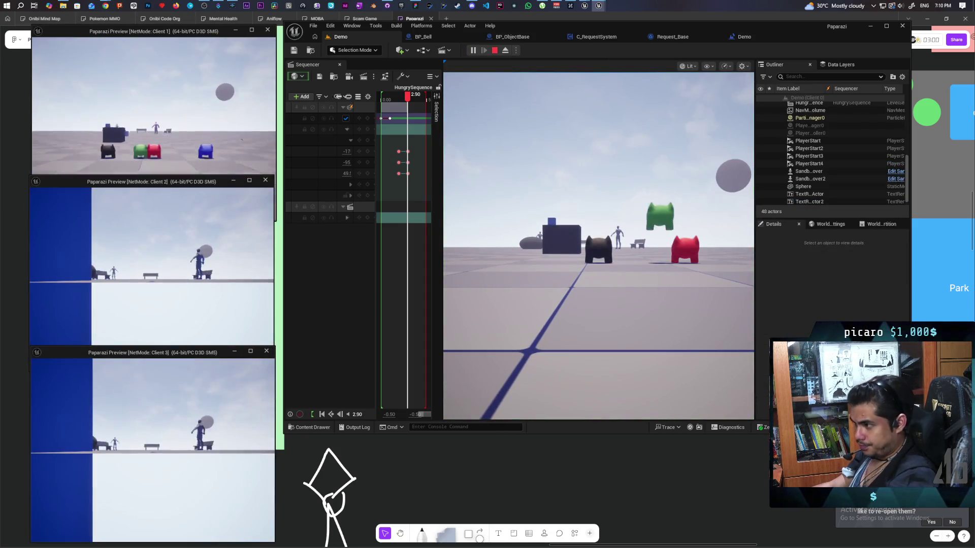
# - Walk to the bell pillar and press F, then stop and go back to C_RequestSystem
pyautogui.click(583, 250)
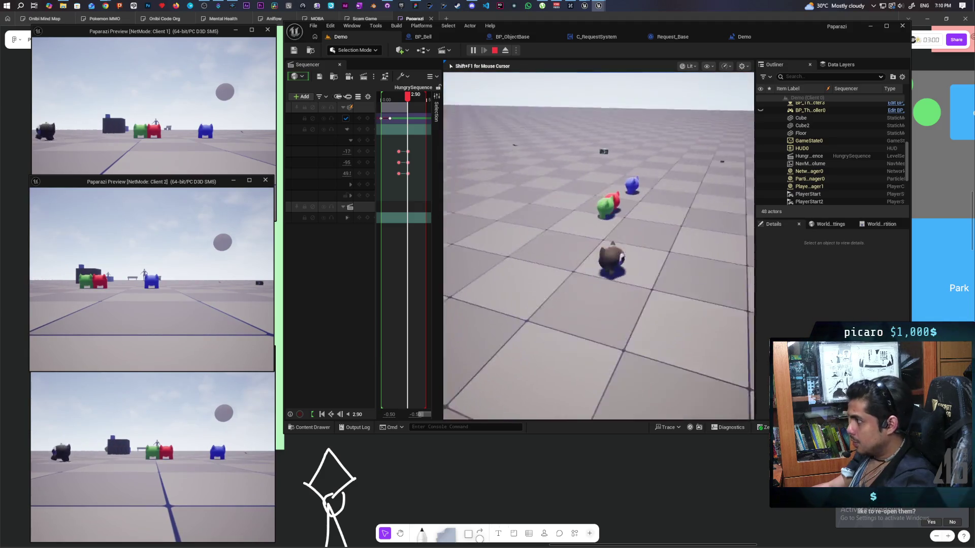
pyautogui.press('w')
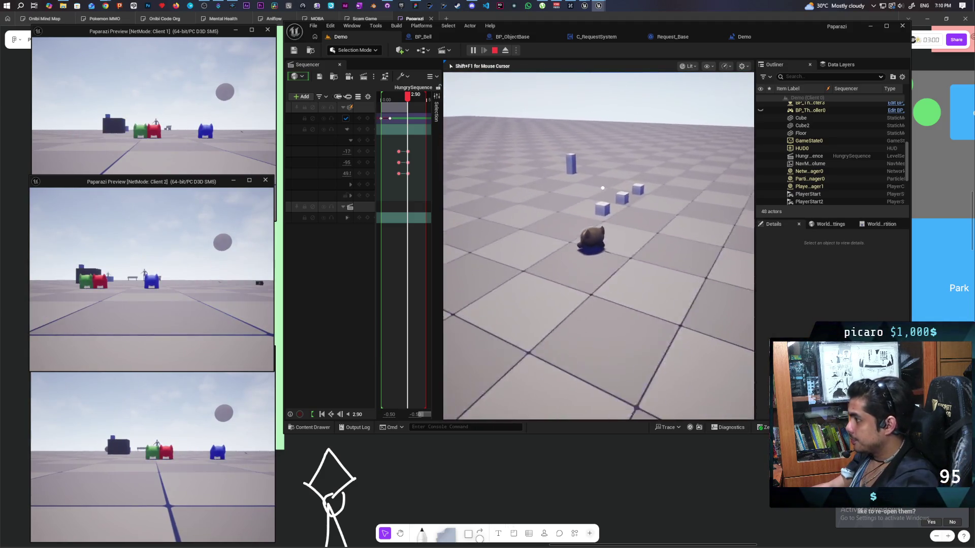
pyautogui.press('w')
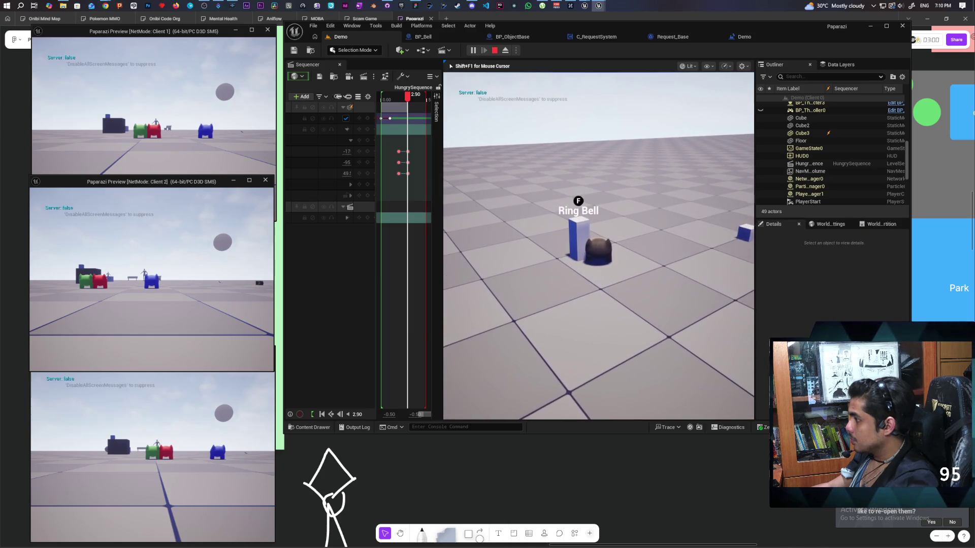
pyautogui.press('f')
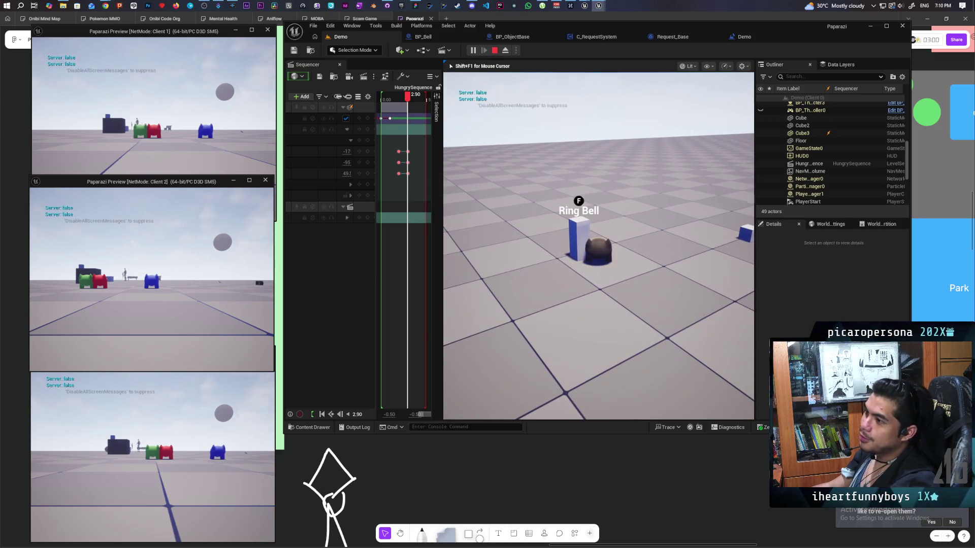
pyautogui.press('Escape')
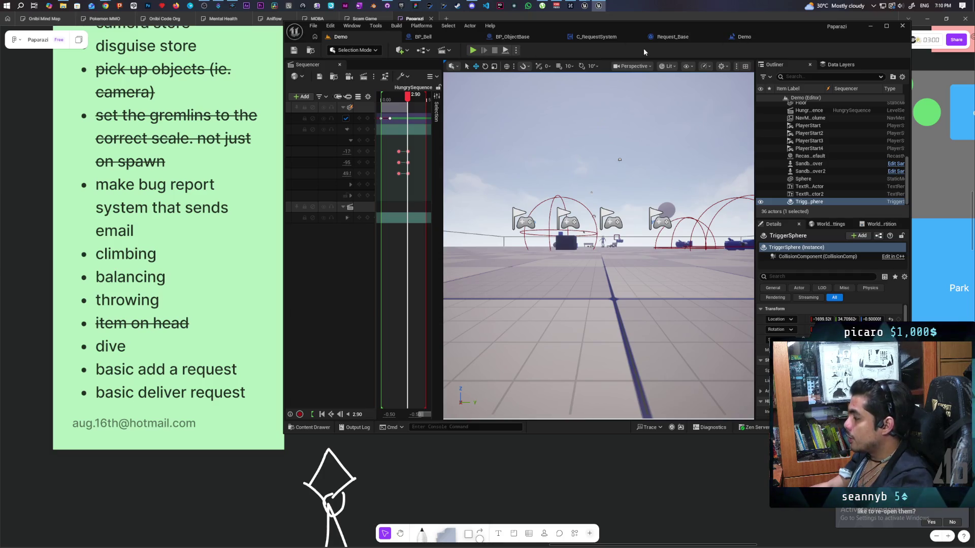
pyautogui.click(669, 37)
pyautogui.click(622, 38)
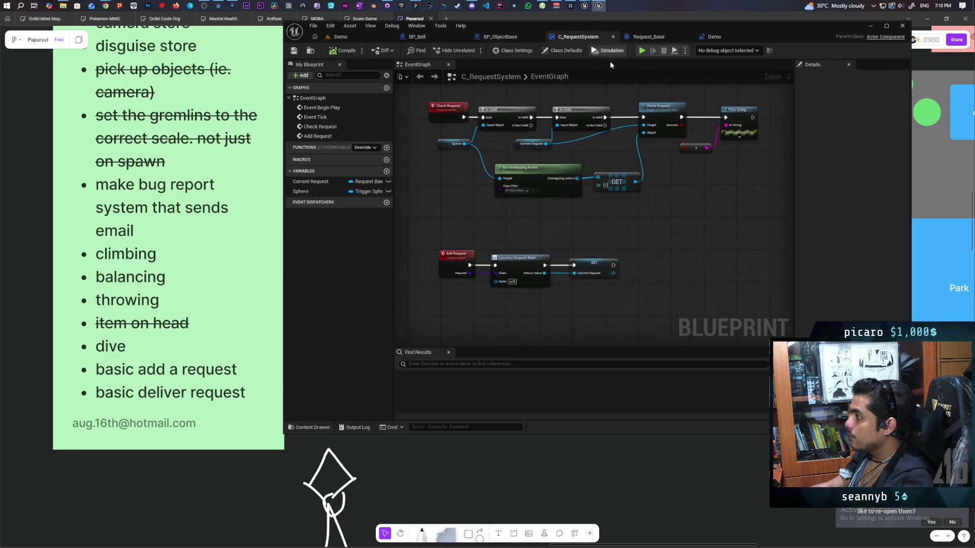
# - Pan the C_RequestSystem graph, then view Request_Base's Check Request function
pyautogui.scroll(1, 507, 235)
pyautogui.moveTo(510, 233)
pyautogui.mouseDown()
pyautogui.moveTo(522, 244)
pyautogui.moveTo(520, 267)
pyautogui.moveTo(522, 249)
pyautogui.moveTo(565, 231)
pyautogui.mouseUp()
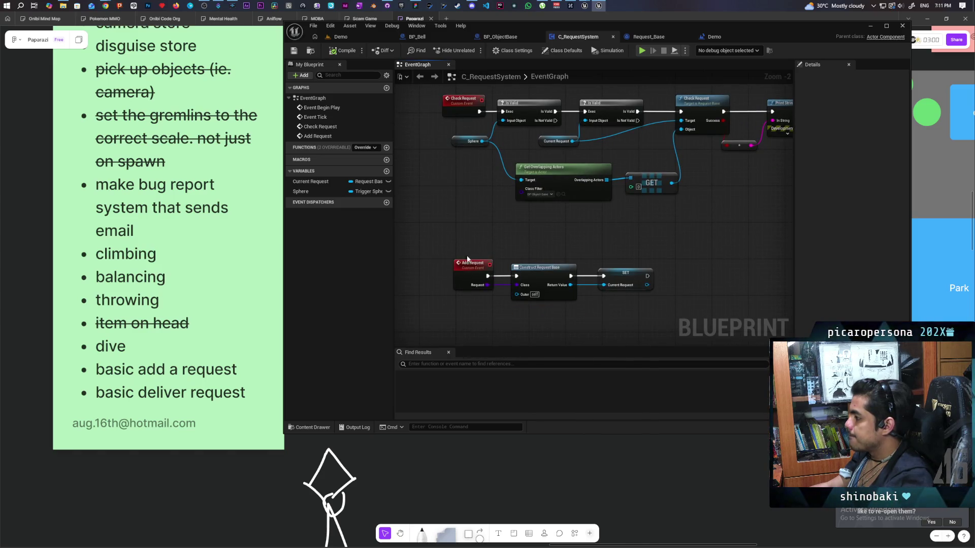
pyautogui.moveTo(668, 276)
pyautogui.mouseDown()
pyautogui.moveTo(670, 235)
pyautogui.moveTo(637, 232)
pyautogui.moveTo(640, 261)
pyautogui.moveTo(642, 241)
pyautogui.moveTo(624, 289)
pyautogui.moveTo(622, 263)
pyautogui.mouseUp()
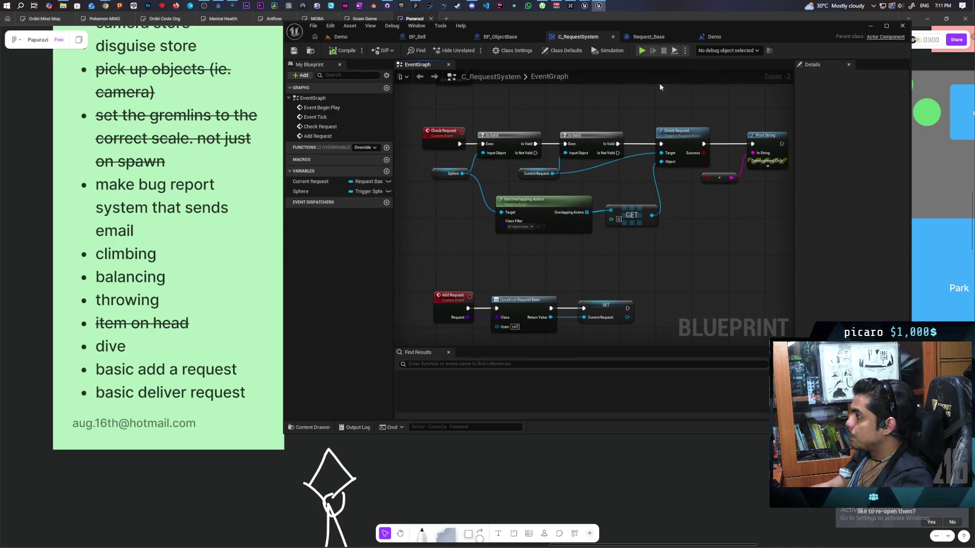
pyautogui.click(649, 36)
pyautogui.moveTo(646, 120); pyautogui.dragTo(646, 119)
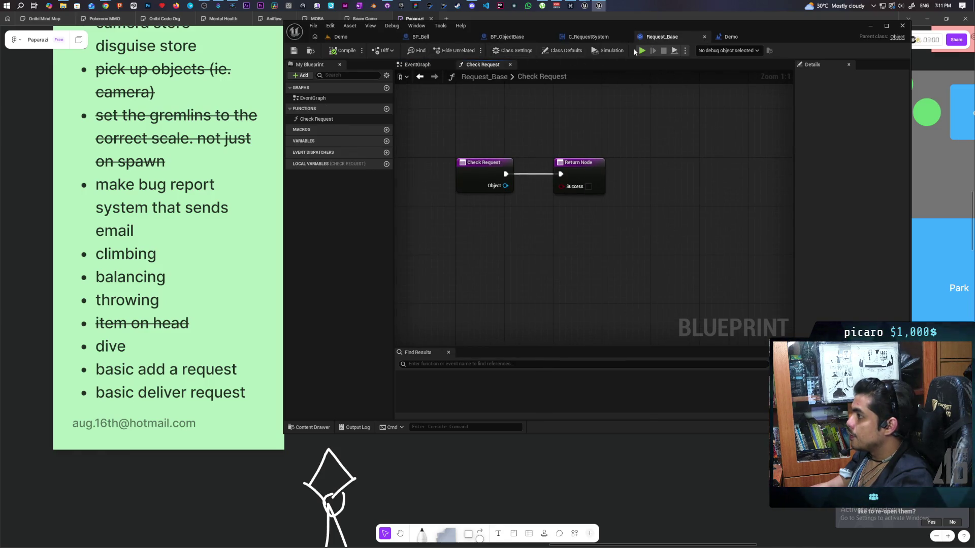
# - Create a child blueprint of Request_Base named Request_Food and open it
pyautogui.click(311, 51)
pyautogui.rightClick(554, 345)
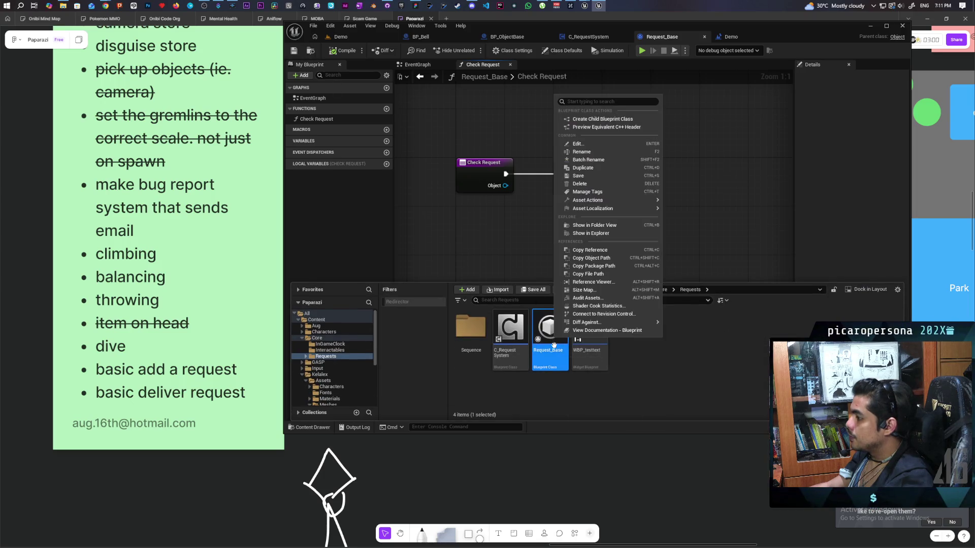
pyautogui.click(627, 120)
pyautogui.write('Req')
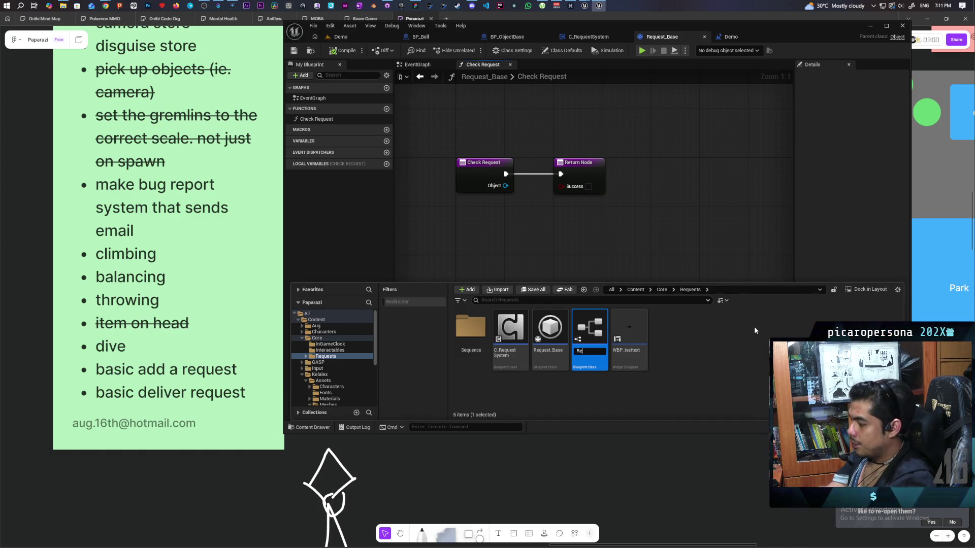
pyautogui.write('uest')
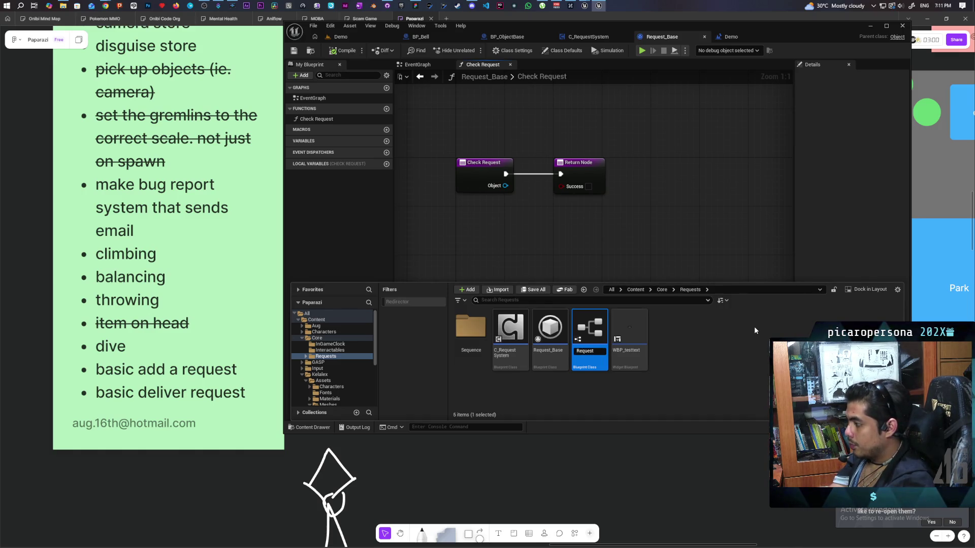
pyautogui.write('_Food')
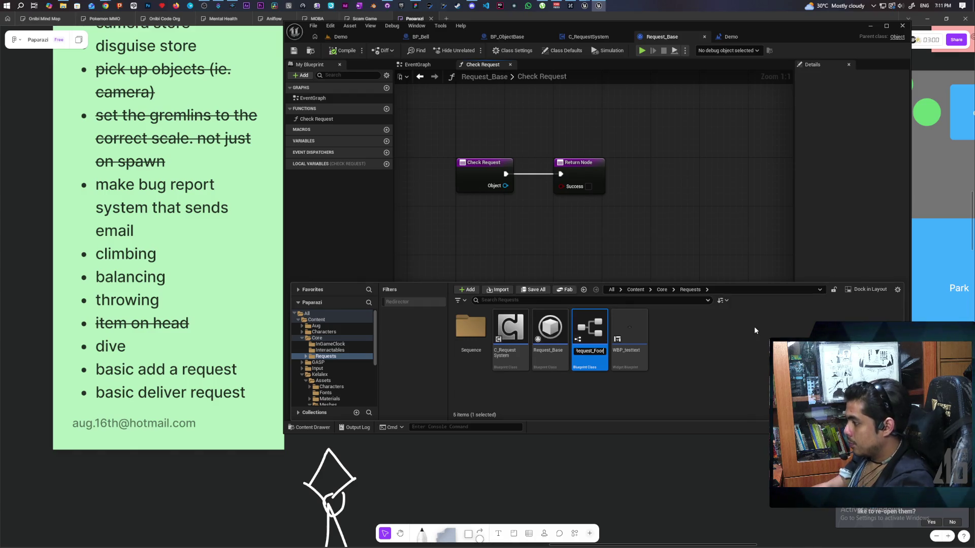
pyautogui.press('Return')
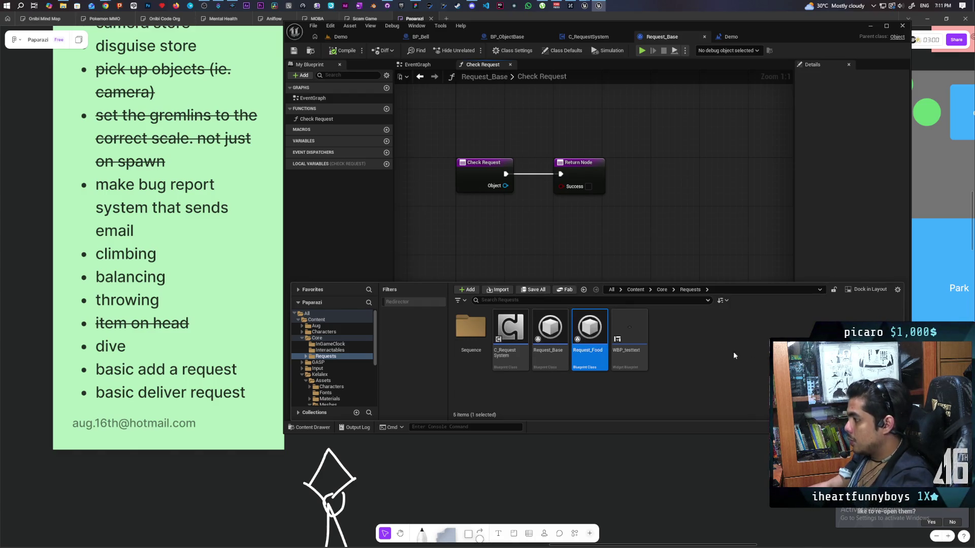
pyautogui.doubleClick(590, 351)
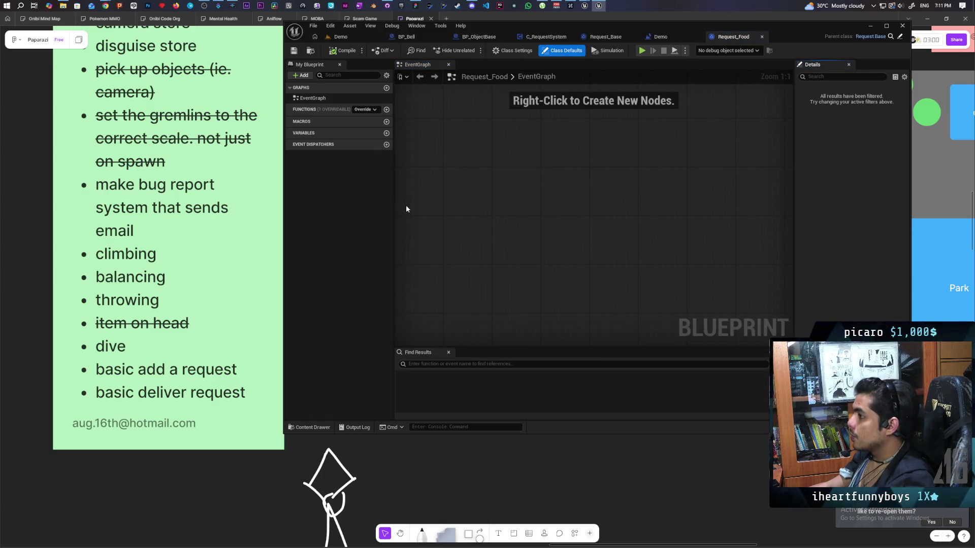
# - Override Check Request in Request_Food, delete the parent call, and save
pyautogui.click(365, 109)
pyautogui.click(376, 130)
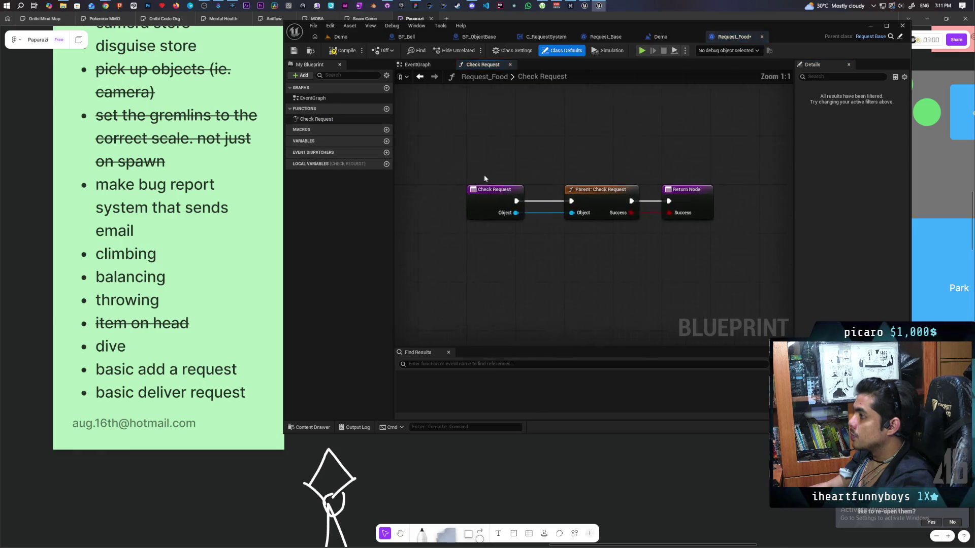
pyautogui.press('Delete')
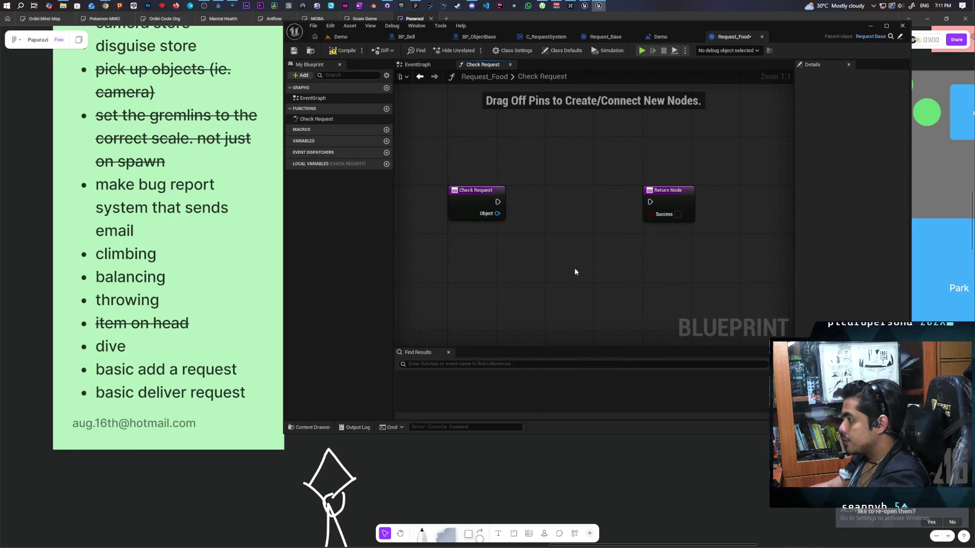
pyautogui.hotkey('ctrl', 's')
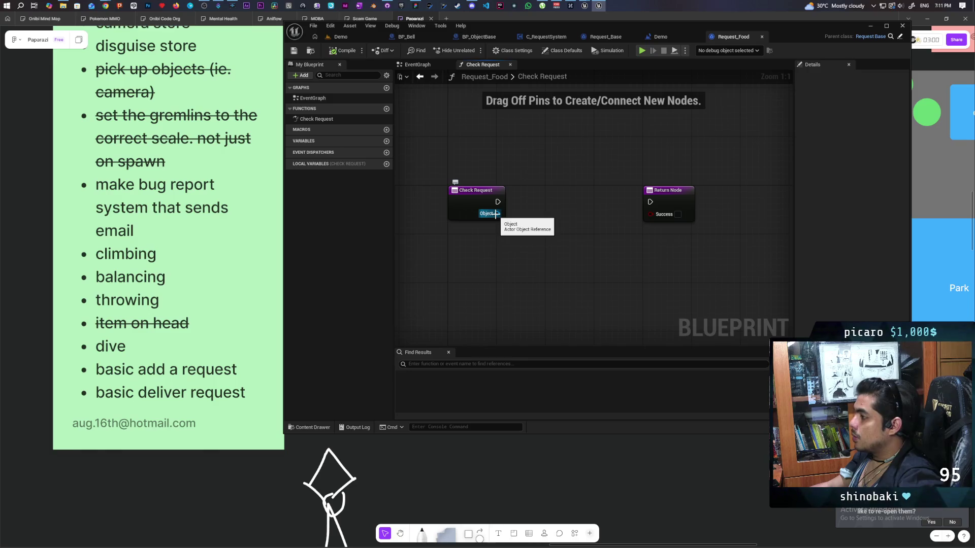
pyautogui.moveTo(495, 214); pyautogui.dragTo(533, 270)
pyautogui.click(538, 250)
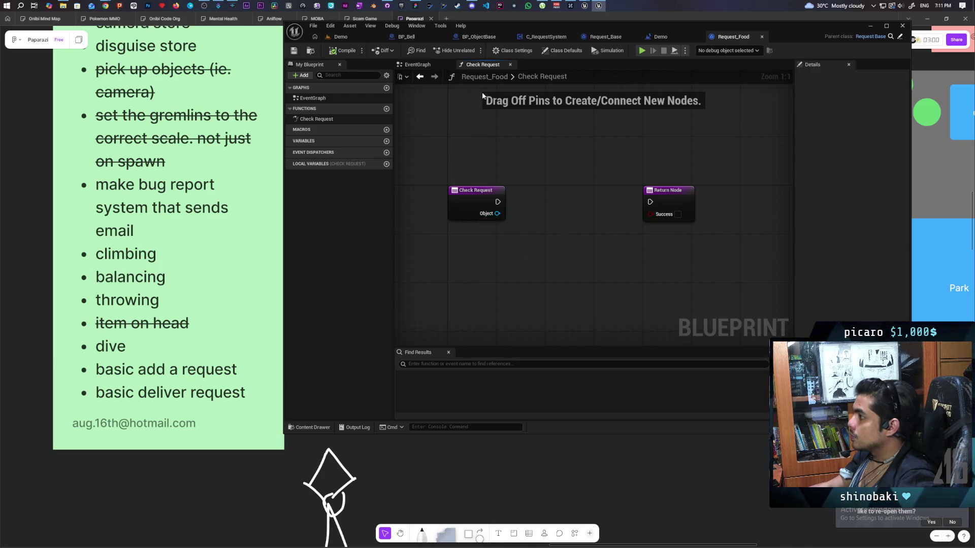
pyautogui.click(478, 38)
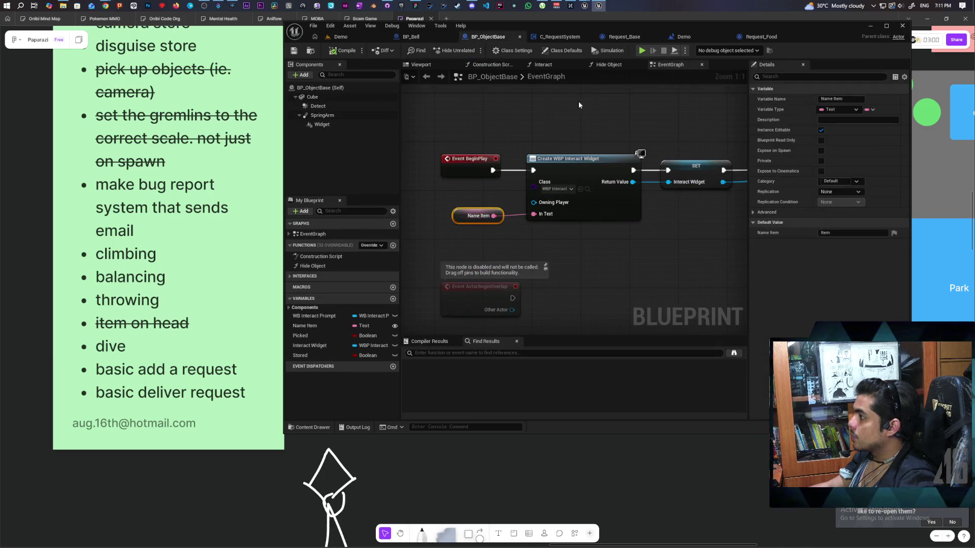
# - Create the 'player tags' variable and set its type to Gameplay Tag
pyautogui.scroll(-2, 578, 105)
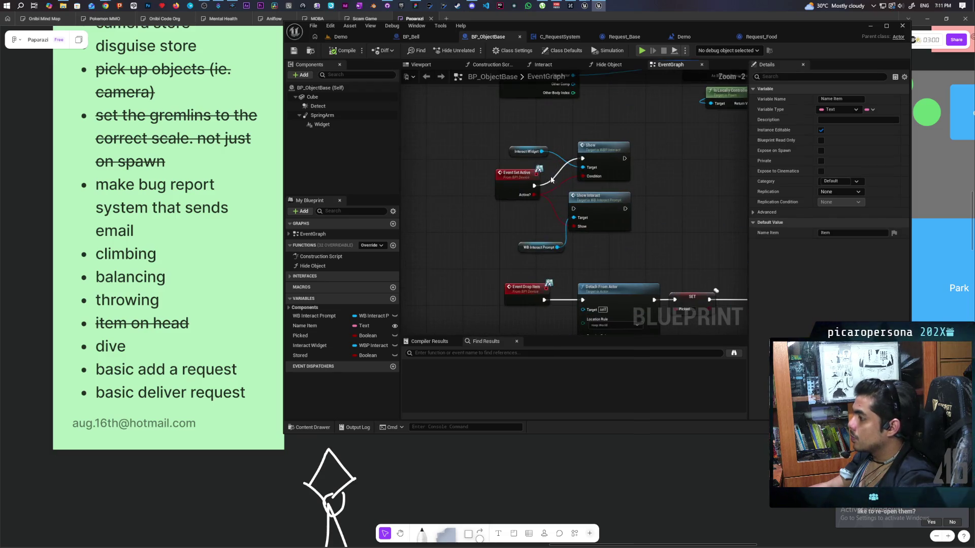
pyautogui.scroll(-3, 517, 229)
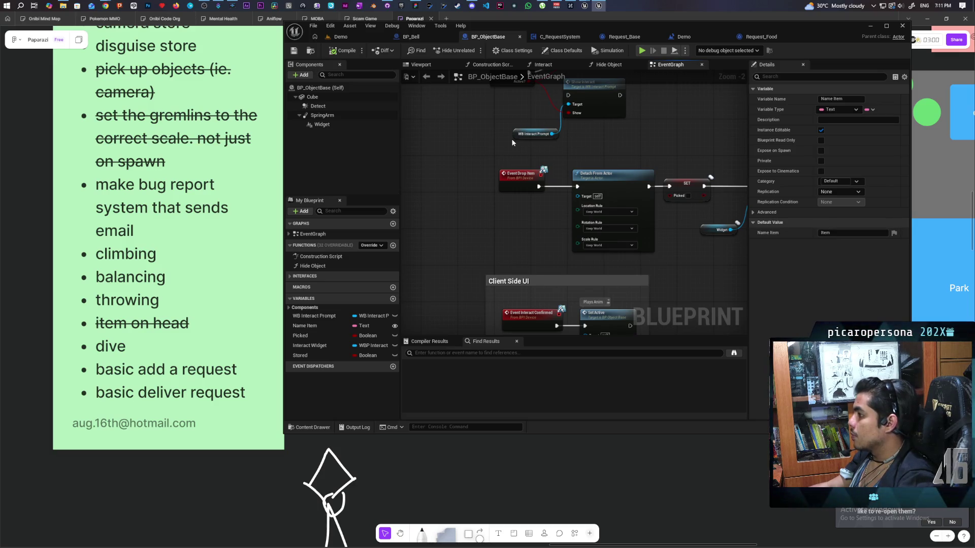
pyautogui.click(393, 299)
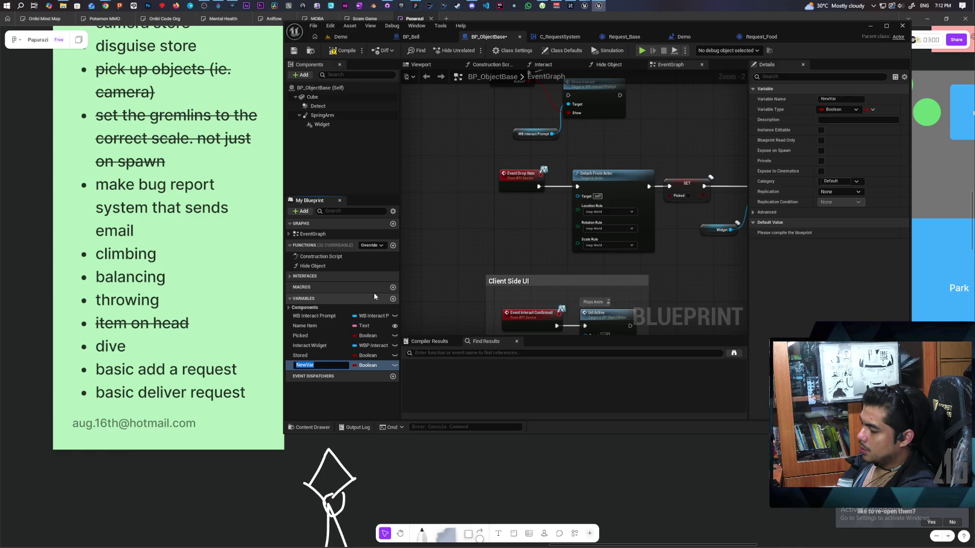
pyautogui.write('pla')
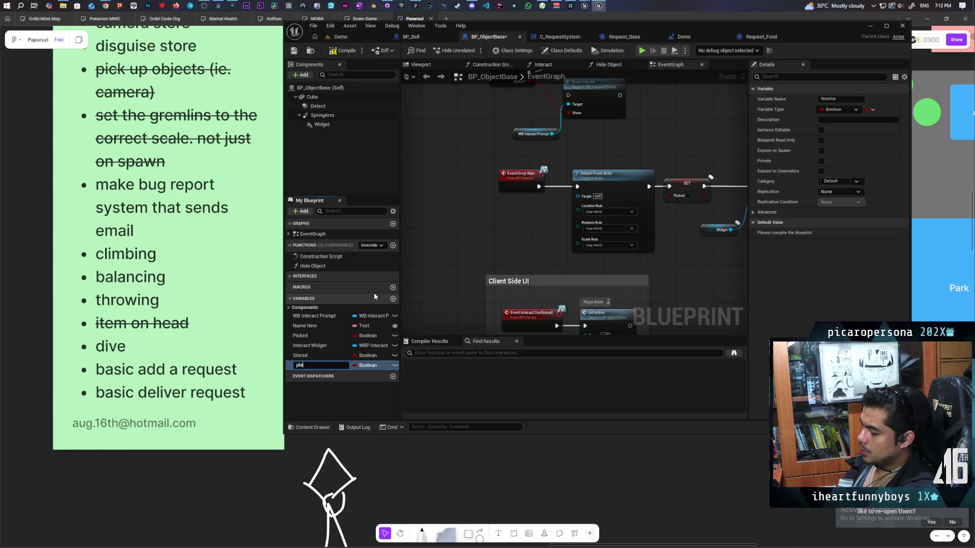
pyautogui.write('yer tags')
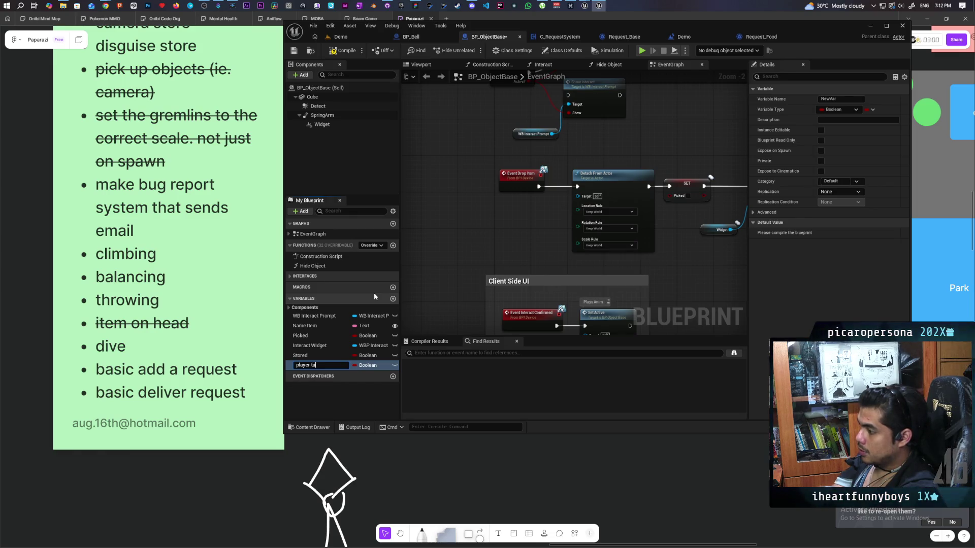
pyautogui.press('Return')
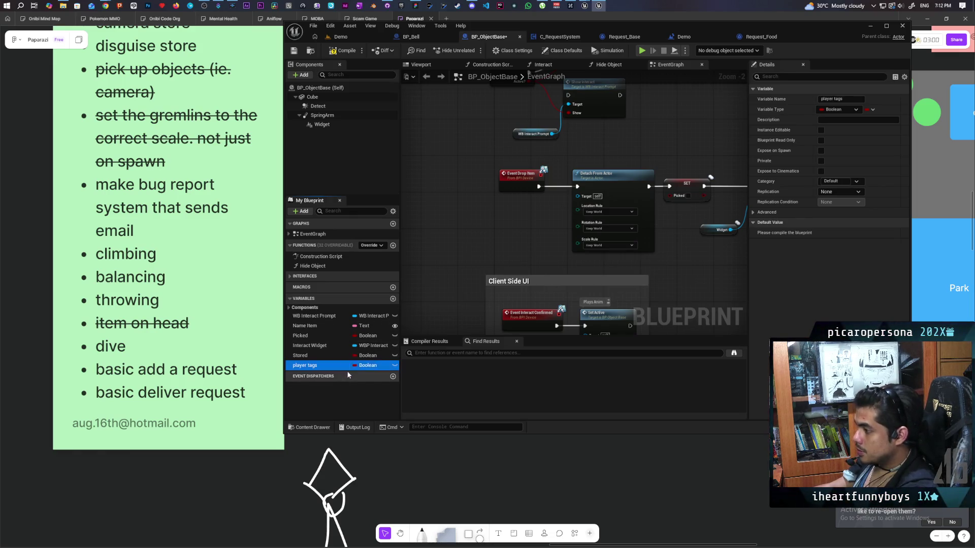
pyautogui.click(368, 365)
pyautogui.write('play')
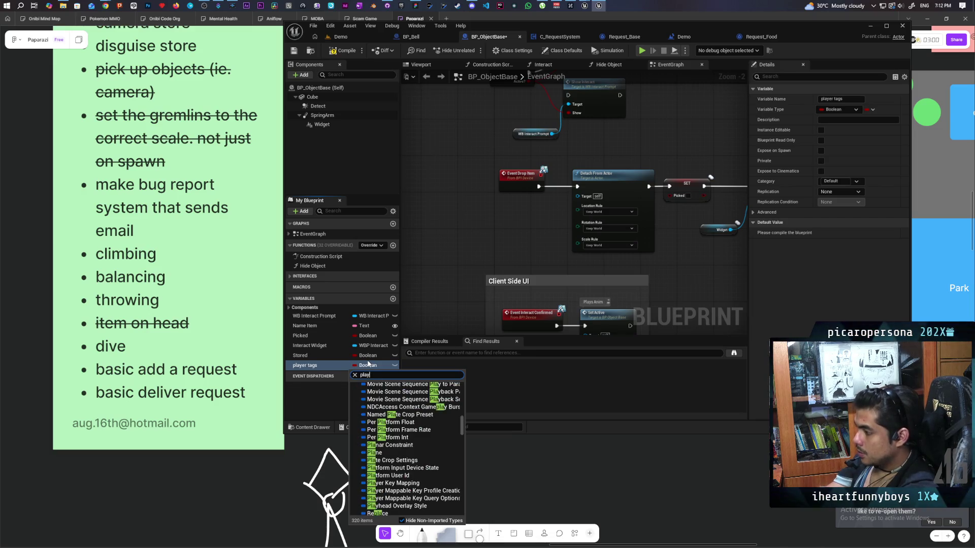
pyautogui.write('er')
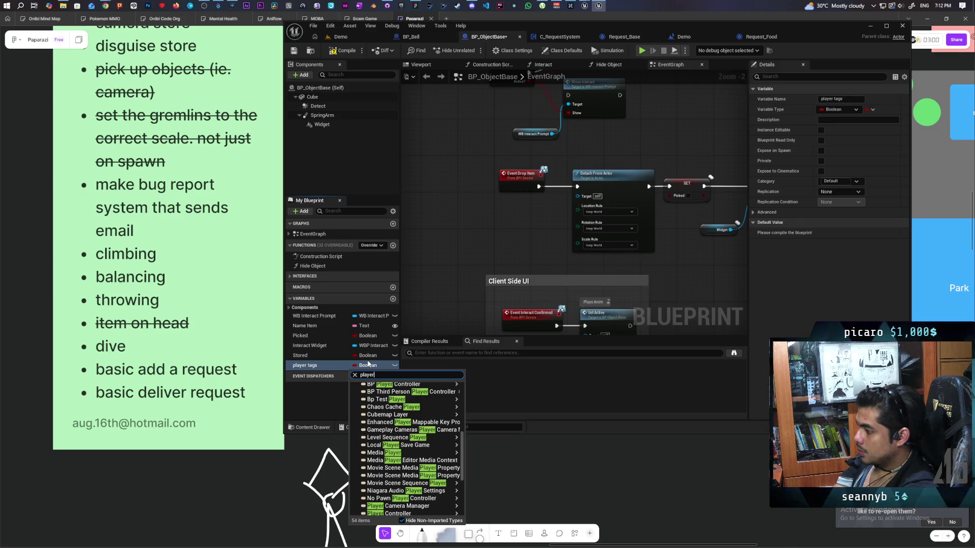
pyautogui.write(' ta')
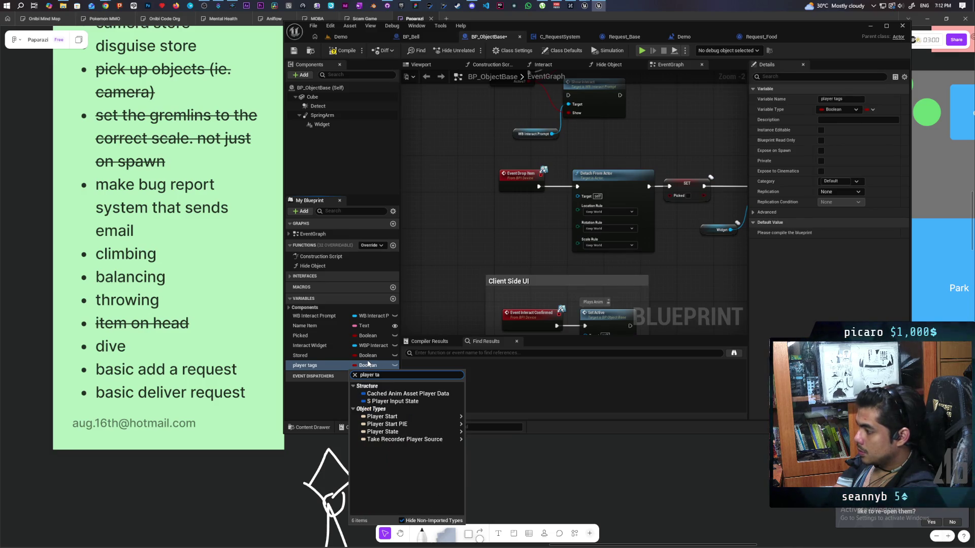
pyautogui.write('g')
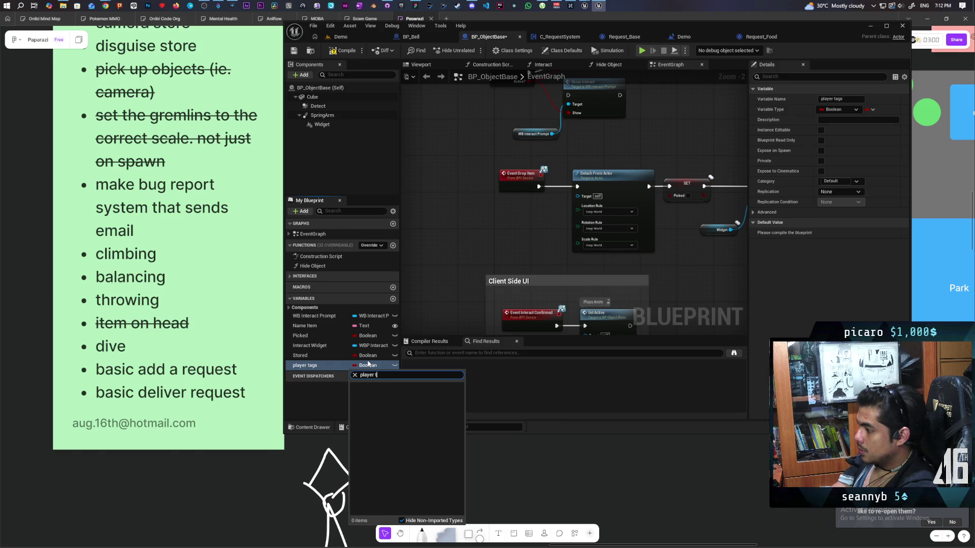
pyautogui.press('BackSpace')
pyautogui.write('tag')
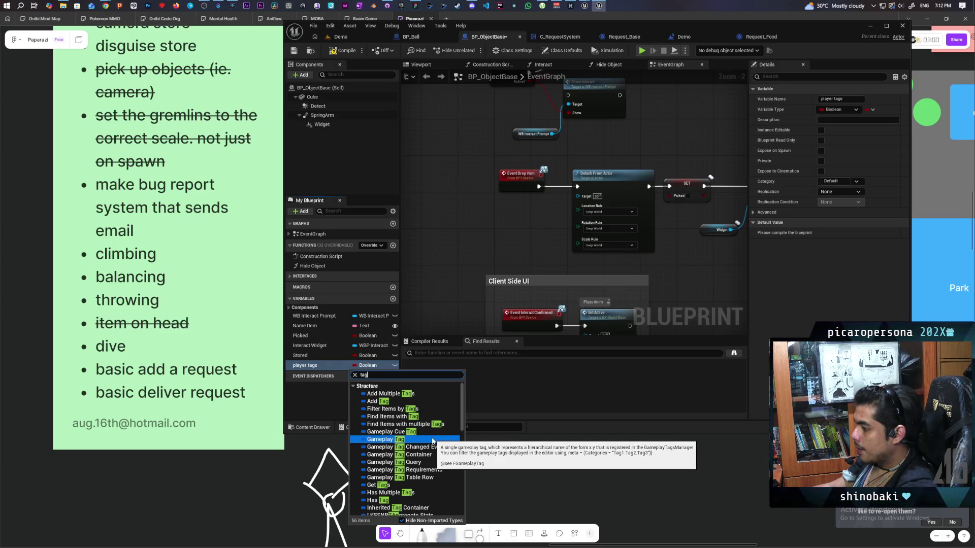
pyautogui.click(432, 439)
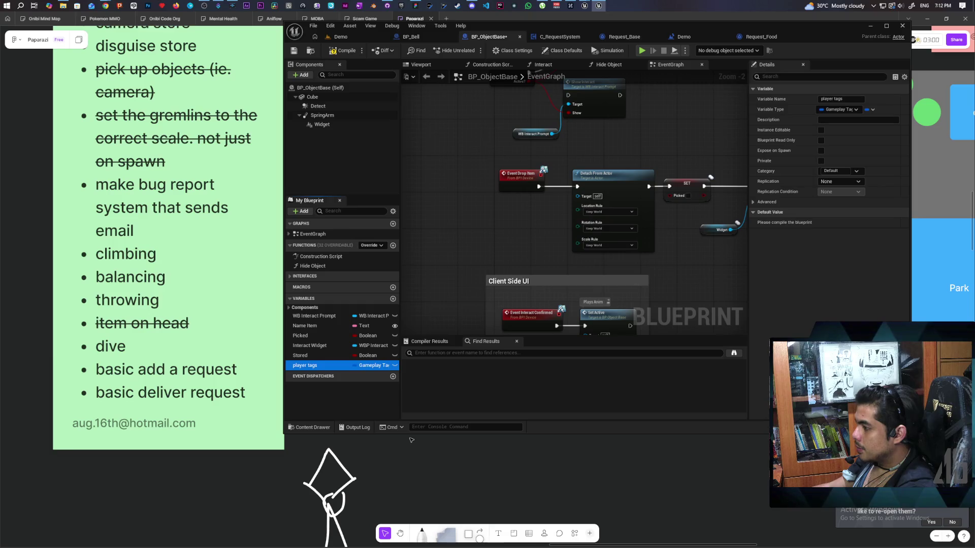
# - Compile with F7 and open the tag picker for Player Tags' default value
pyautogui.press('F7')
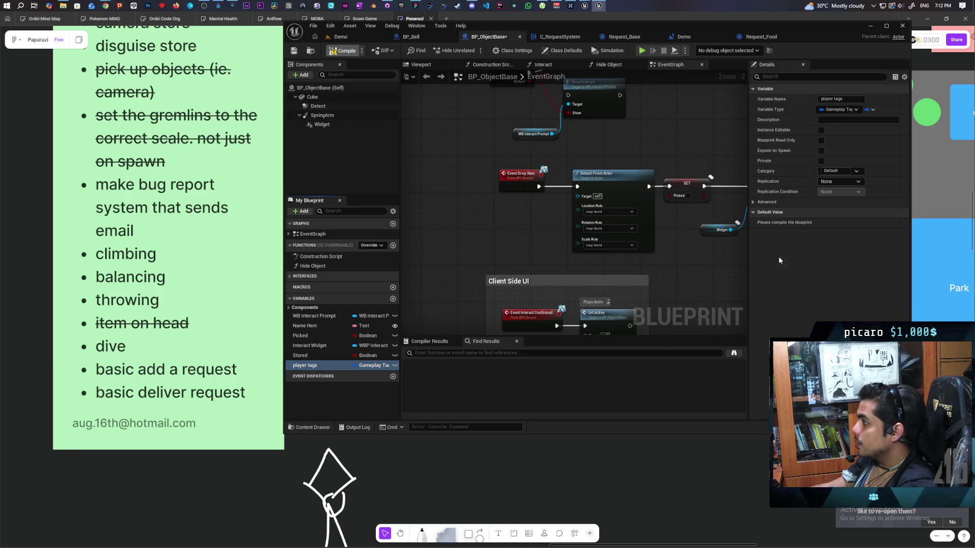
pyautogui.click(752, 223)
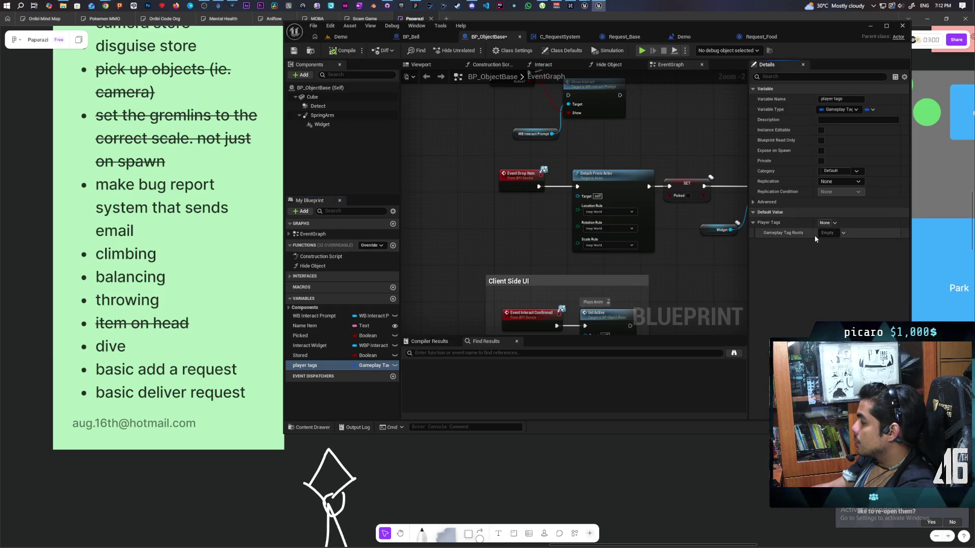
pyautogui.click(827, 233)
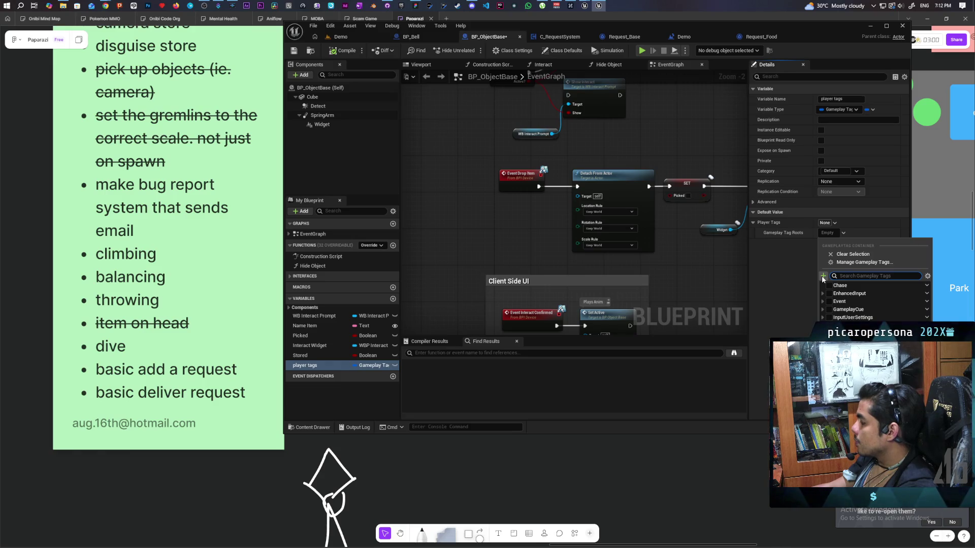
# - Add the gameplay tag Object.Food to DefaultGameplayTags.ini with a descriptive comment
pyautogui.click(823, 277)
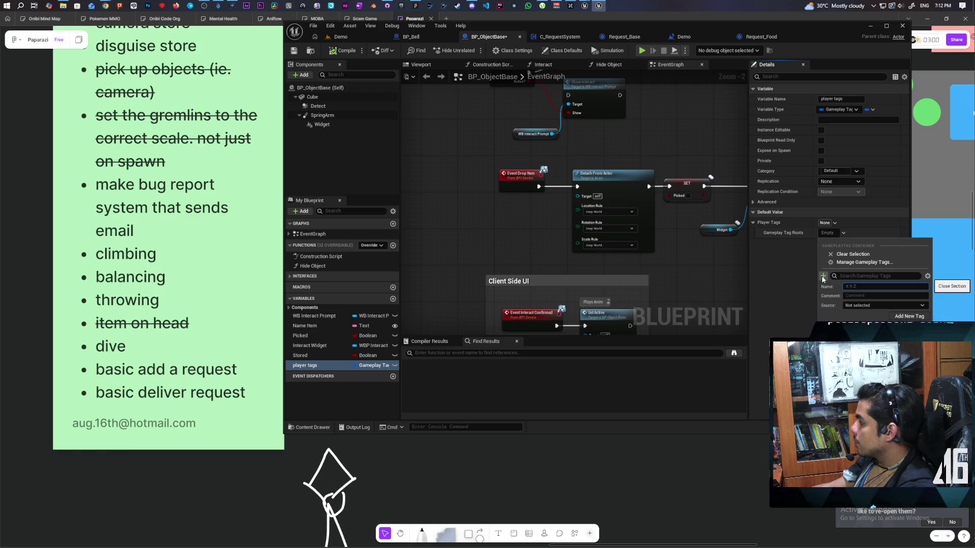
pyautogui.write('Object')
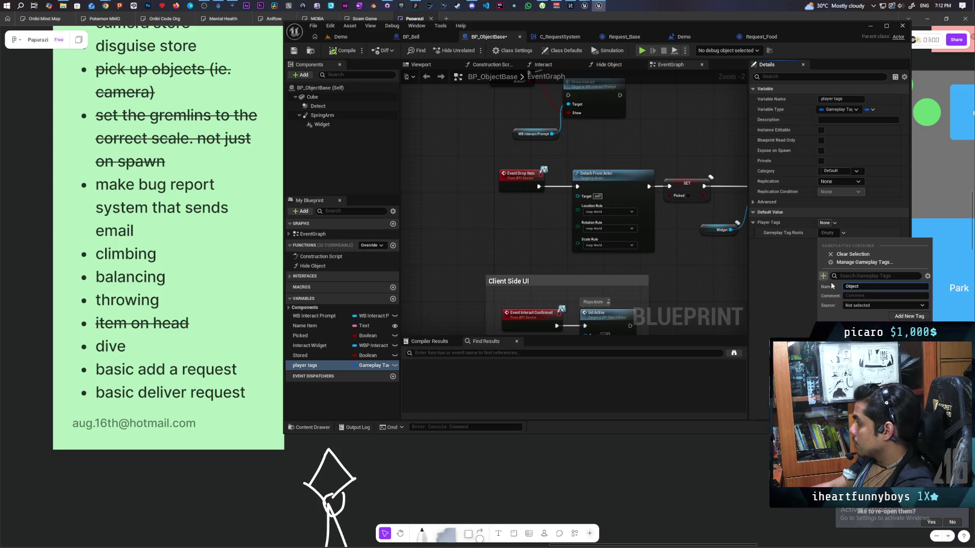
pyautogui.write('base o')
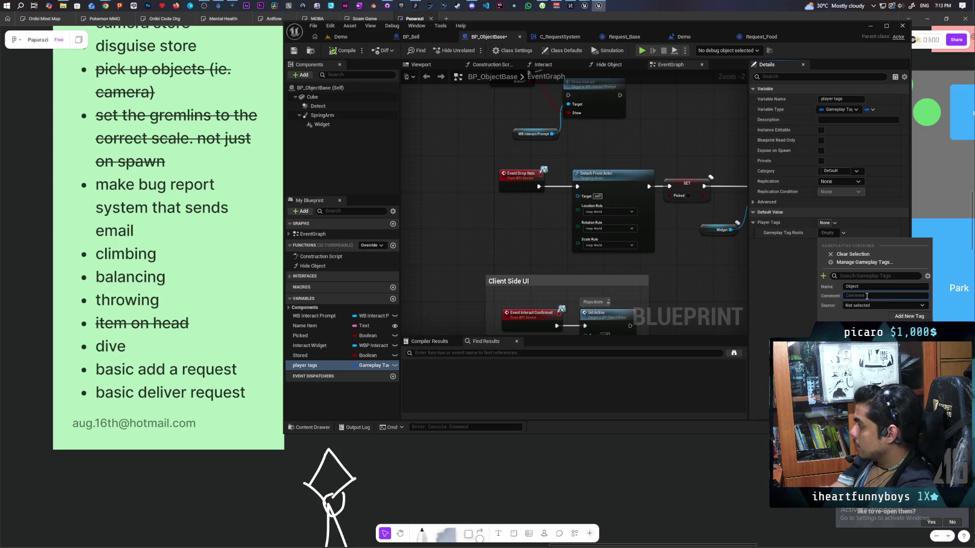
pyautogui.write('ct tag')
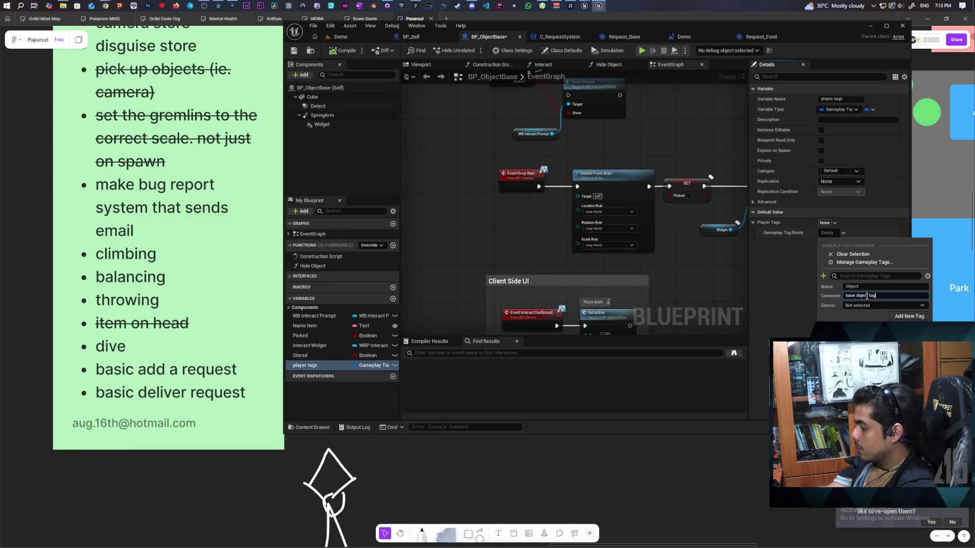
pyautogui.click(904, 306)
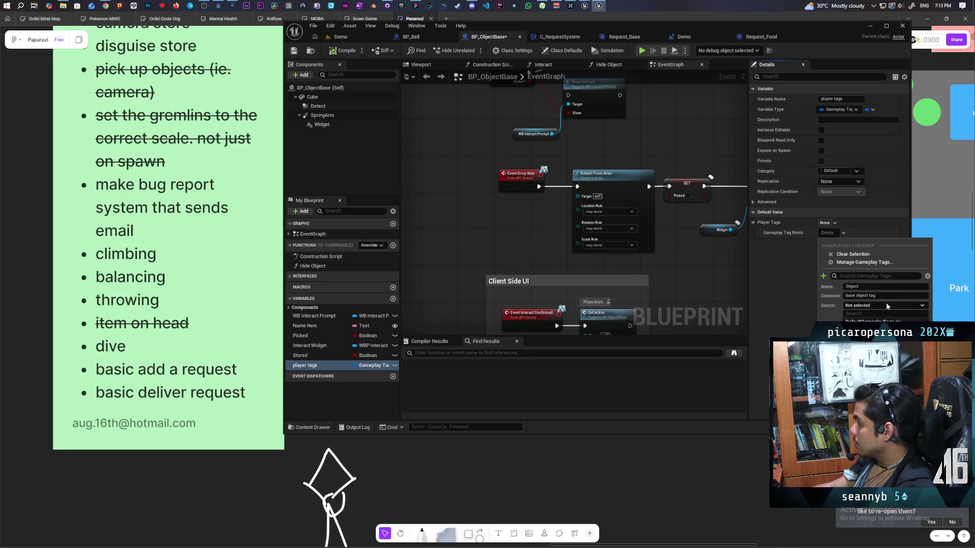
pyautogui.click(913, 317)
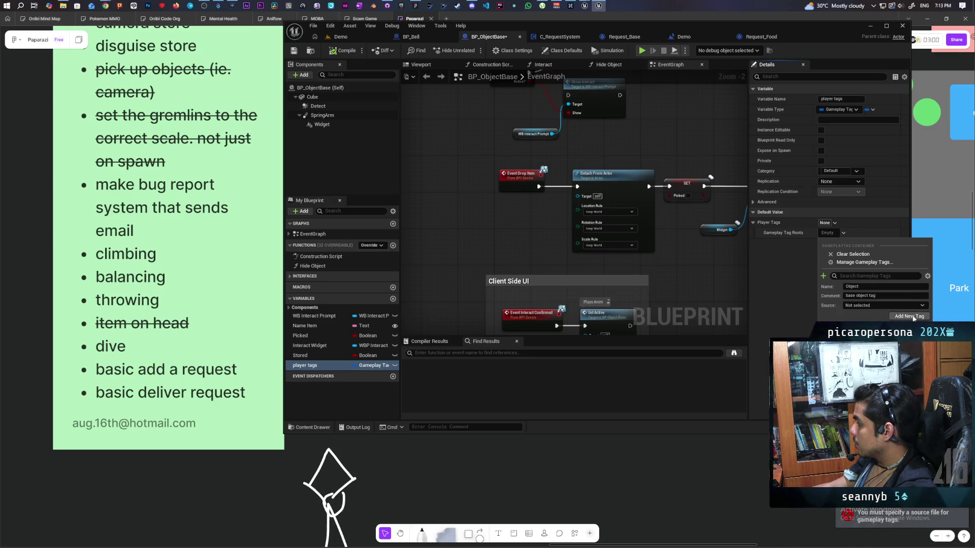
pyautogui.click(879, 321)
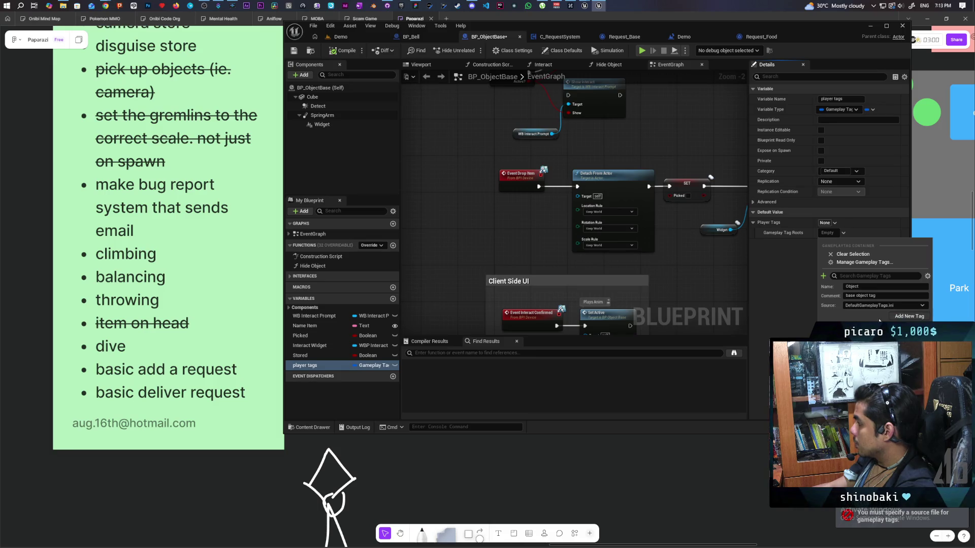
pyautogui.click(903, 317)
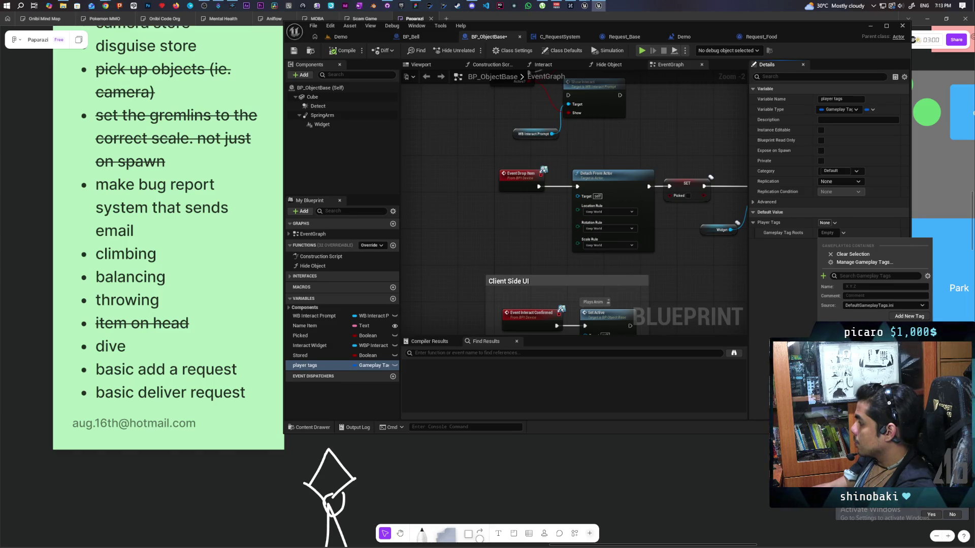
pyautogui.write('Object.Food')
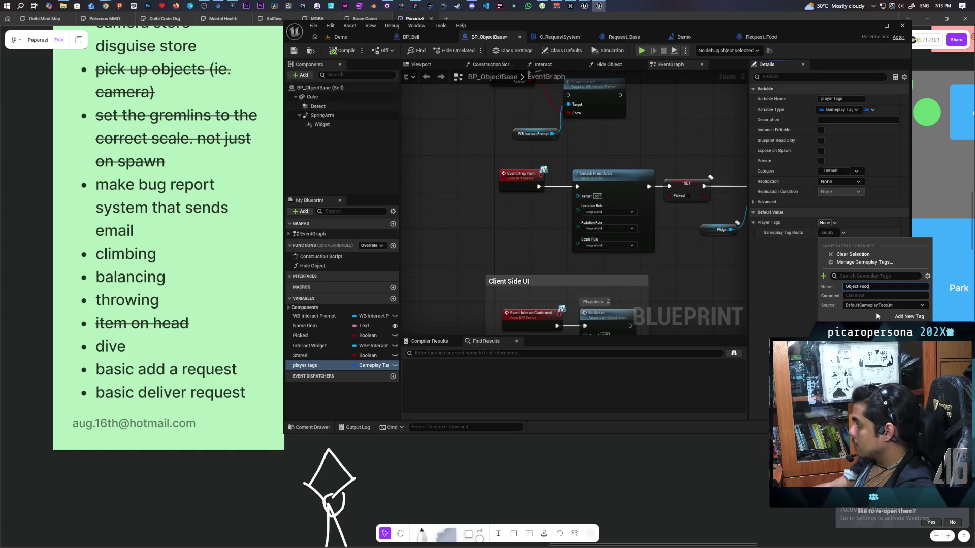
pyautogui.click(860, 294)
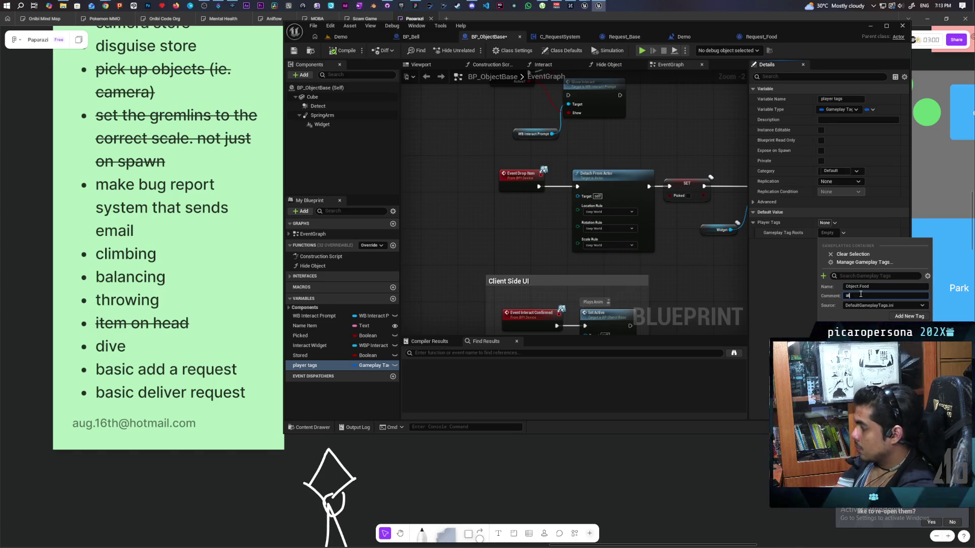
pyautogui.write('ag of all fo')
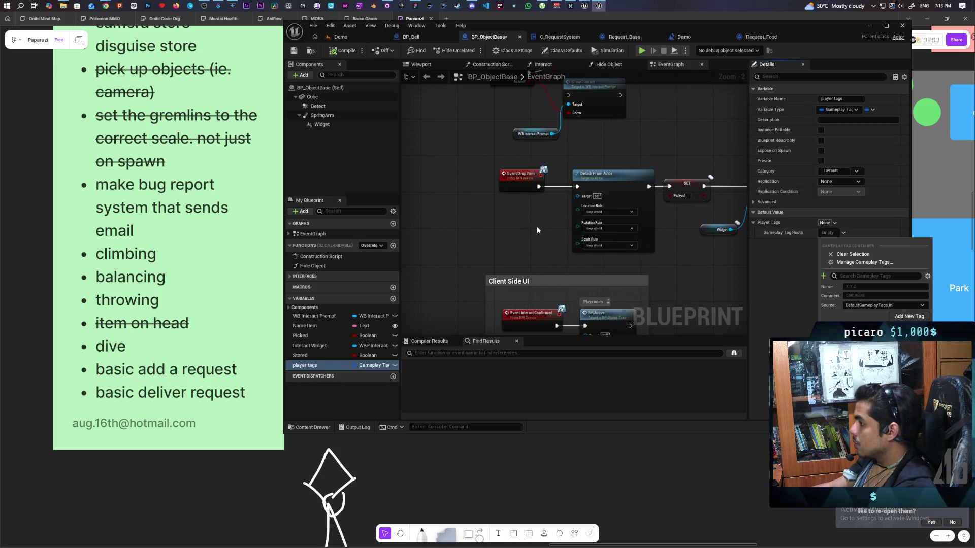
pyautogui.hotkey('ctrl', 's')
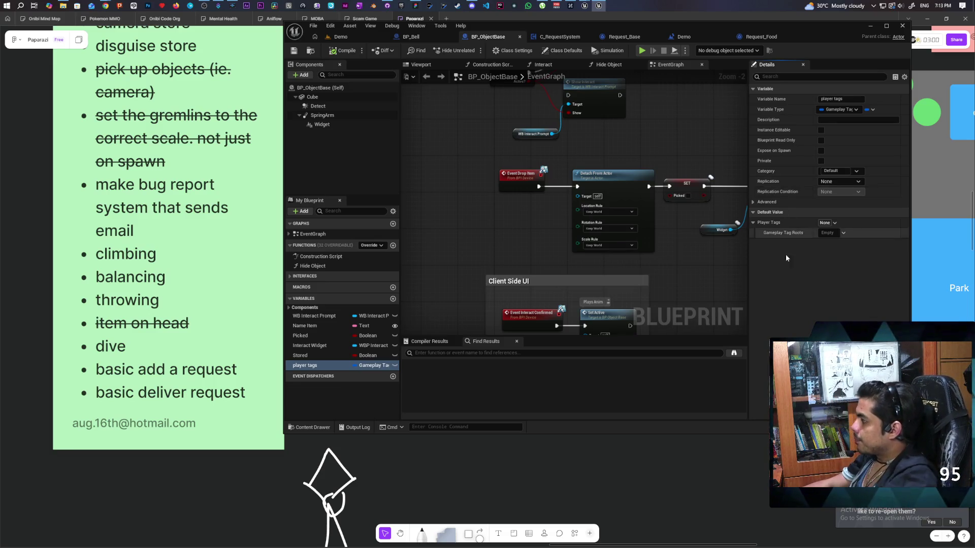
# - Set BP_ObjectBase's player tags default to the Object tag, then compile and save it
pyautogui.click(826, 233)
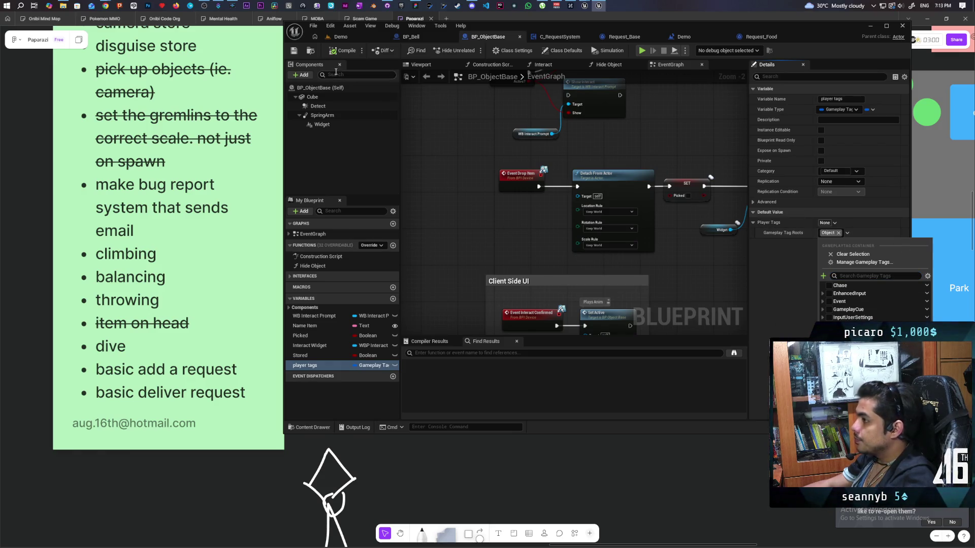
pyautogui.click(333, 56)
pyautogui.click(294, 51)
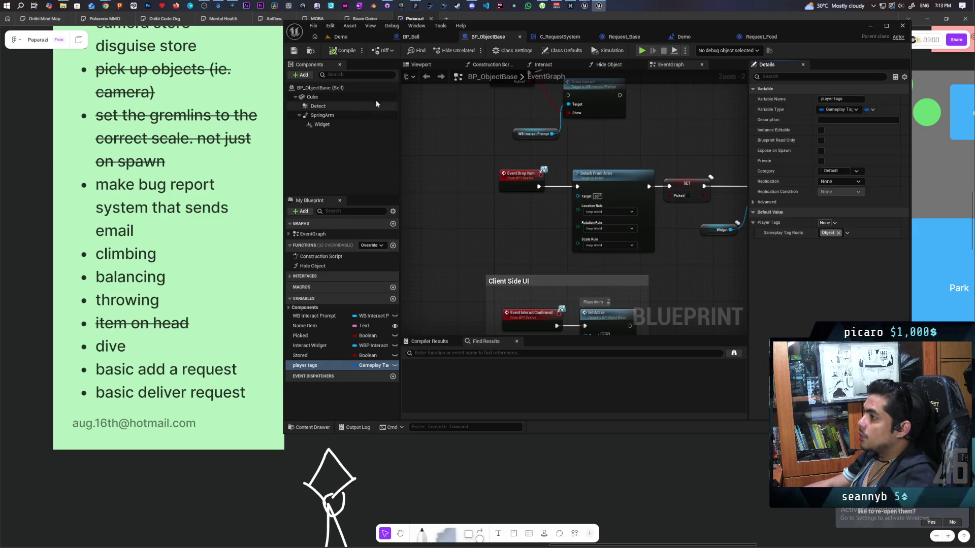
pyautogui.click(312, 52)
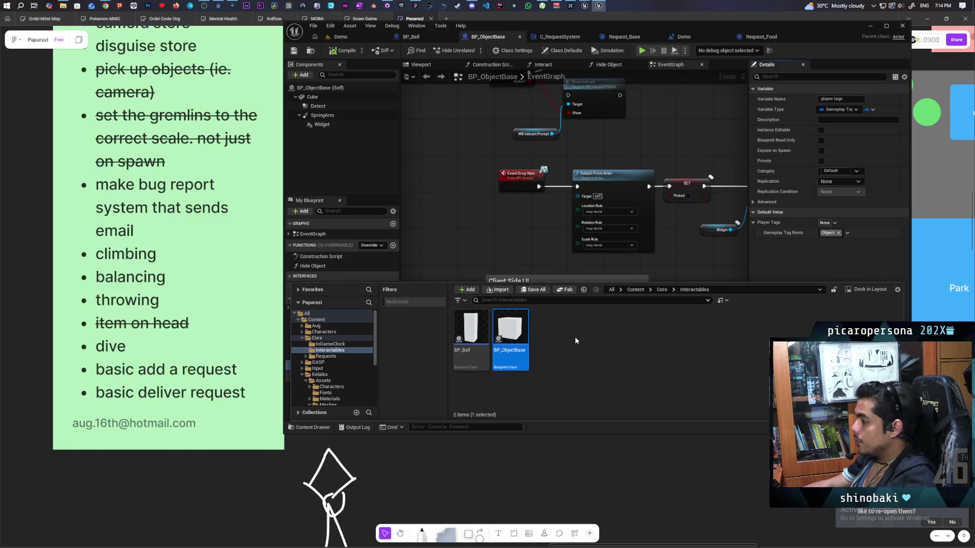
# - Make a child blueprint class of BP_ObjectBase in Interactables named BP_Food, then save and open it
pyautogui.rightClick(508, 335)
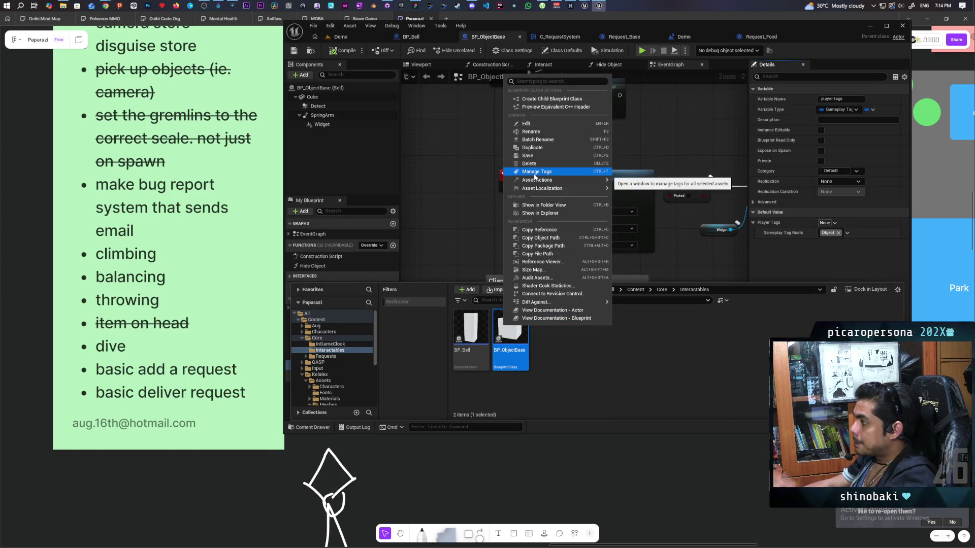
pyautogui.click(561, 103)
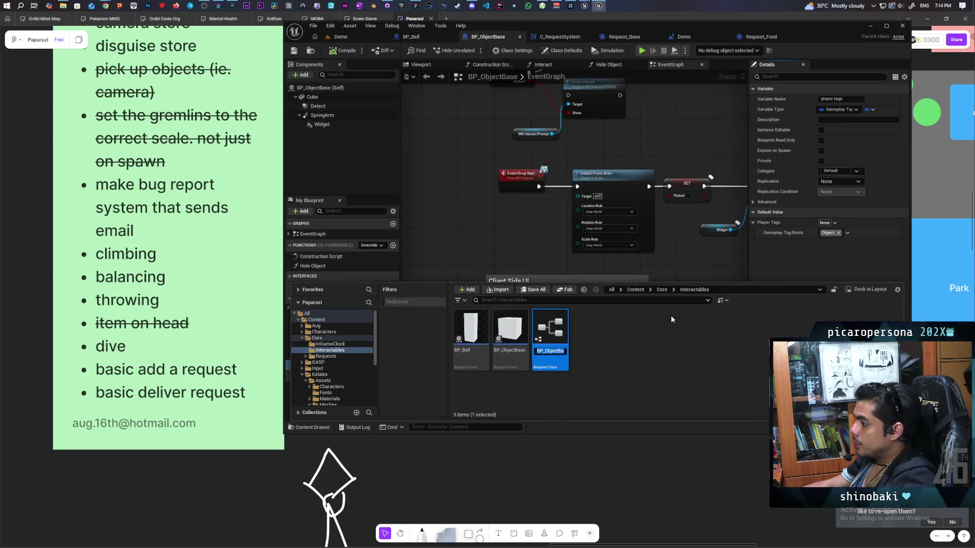
pyautogui.press('End')
pyautogui.press('BackSpace')
pyautogui.press('BackSpace')
pyautogui.press('BackSpace')
pyautogui.press('BackSpace')
pyautogui.press('BackSpace')
pyautogui.press('BackSpace')
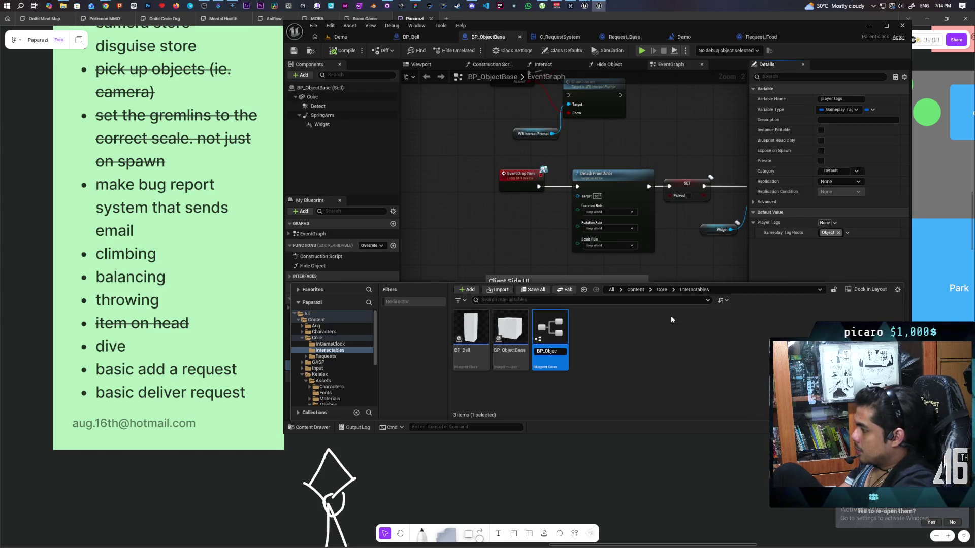
pyautogui.press('BackSpace')
pyautogui.press('BackSpace')
pyautogui.press('BackSpace')
pyautogui.write('Food')
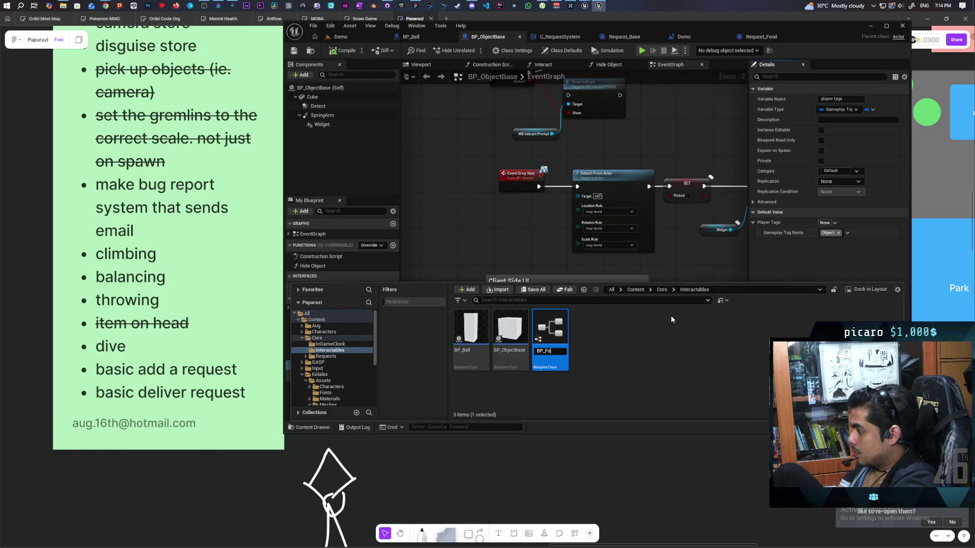
pyautogui.press('Return')
pyautogui.hotkey('ctrl', 's')
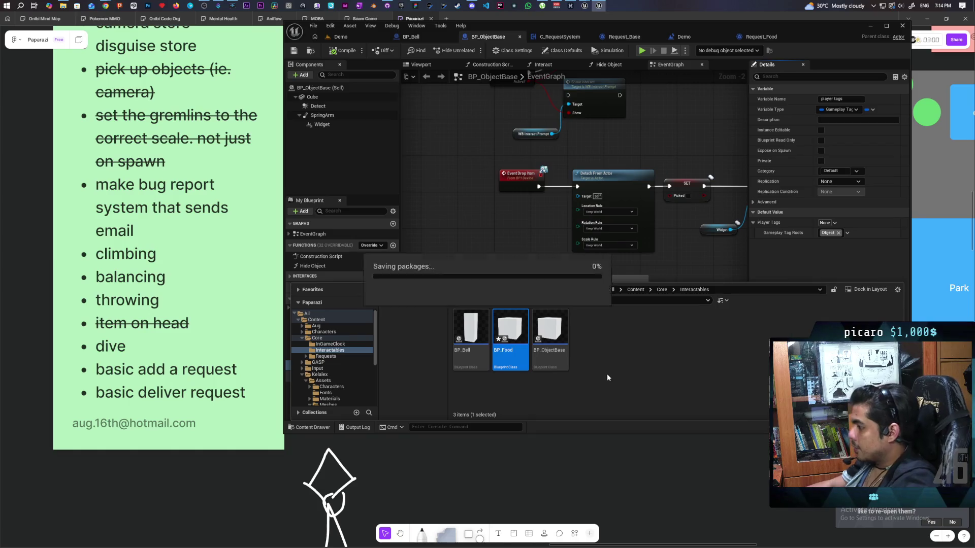
pyautogui.press('Return')
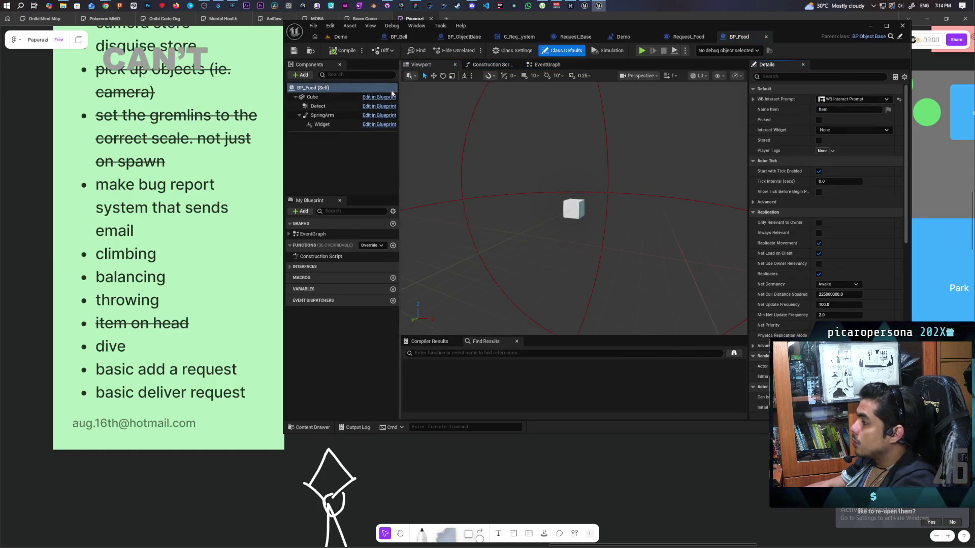
# - Search for a 'sphere' mesh on BP_Food's Cube component, keep the cube, and return to the Demo level
pyautogui.click(312, 97)
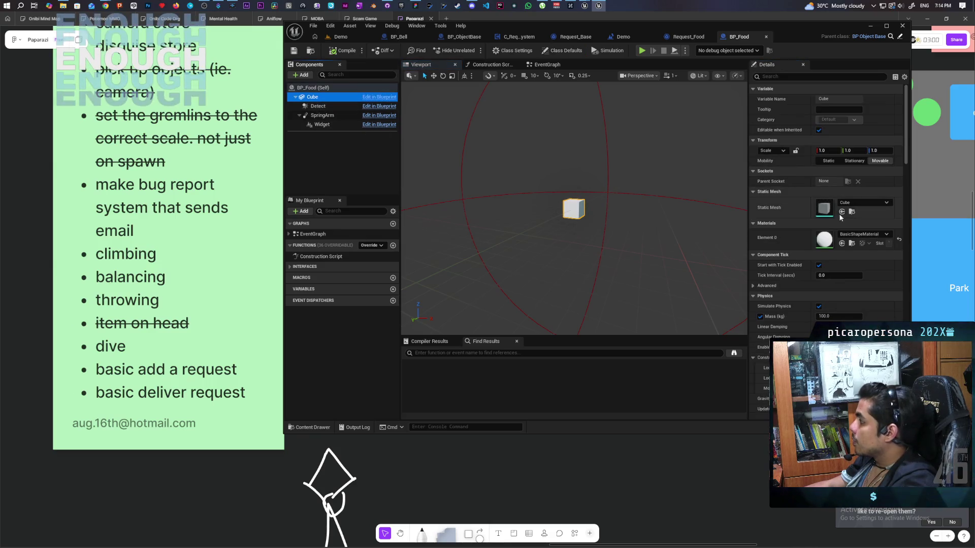
pyautogui.click(875, 204)
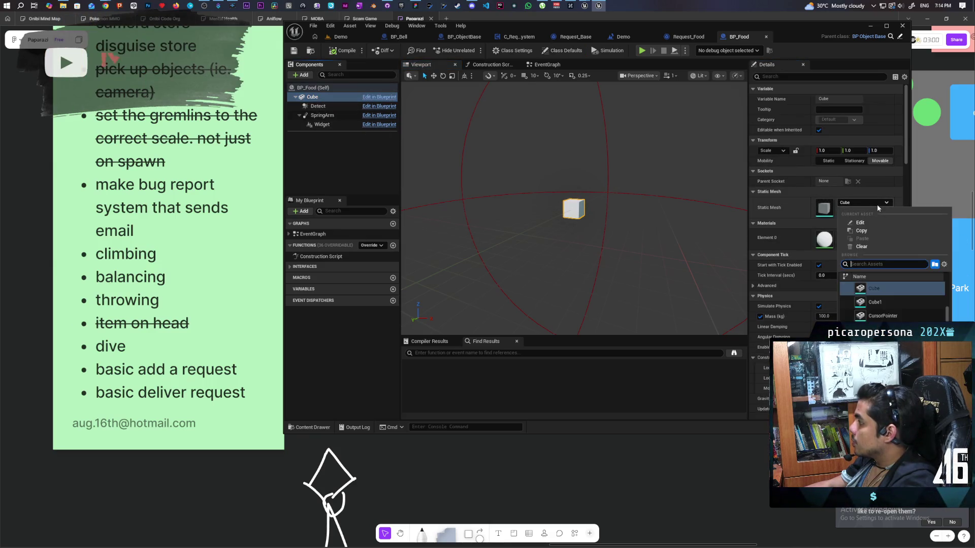
pyautogui.write('sphere')
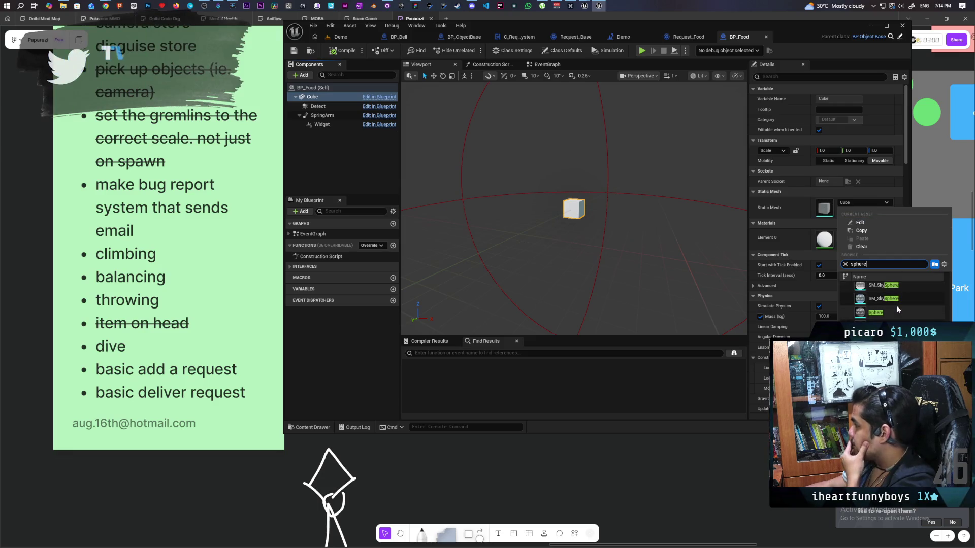
pyautogui.scroll(-3, 897, 306)
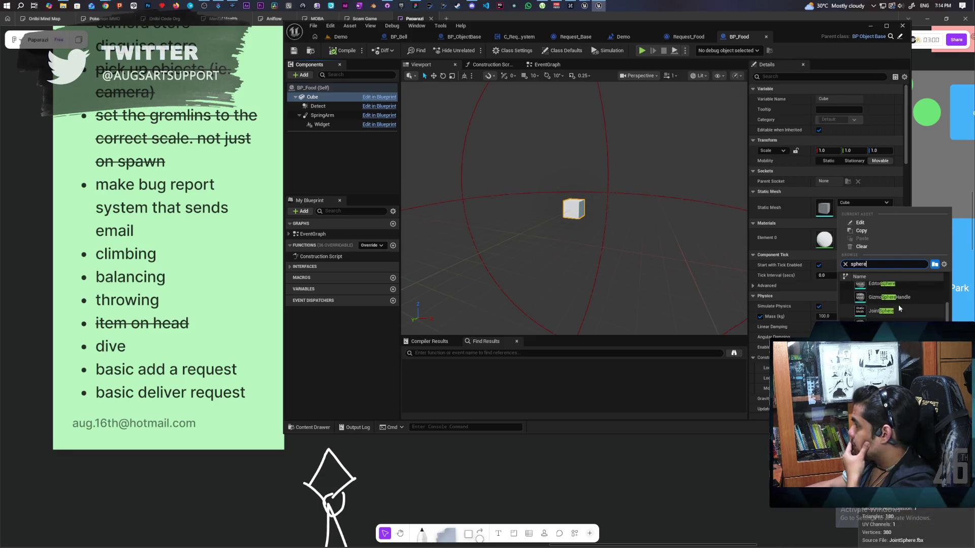
pyautogui.click(341, 37)
pyautogui.moveTo(541, 329)
pyautogui.mouseDown()
pyautogui.moveTo(532, 356)
pyautogui.moveTo(529, 330)
pyautogui.moveTo(529, 343)
pyautogui.mouseUp()
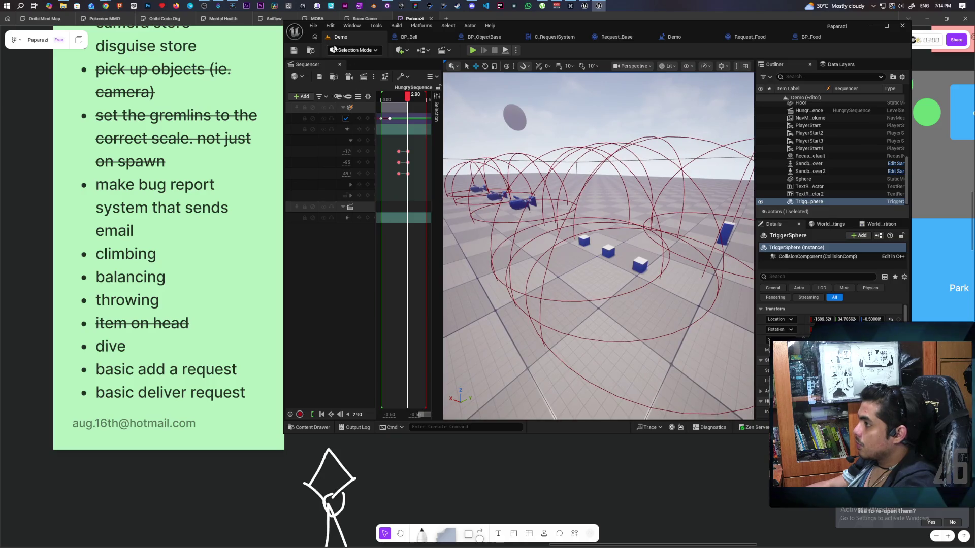
# - Drop a Sphere shape from Quick Add into the level and shrink it to a small ball
pyautogui.click(407, 51)
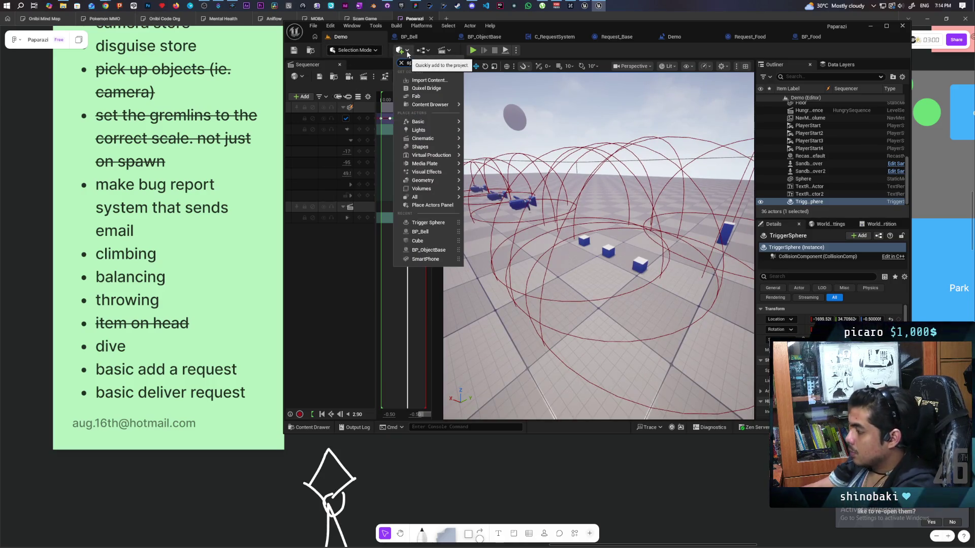
pyautogui.click(429, 102)
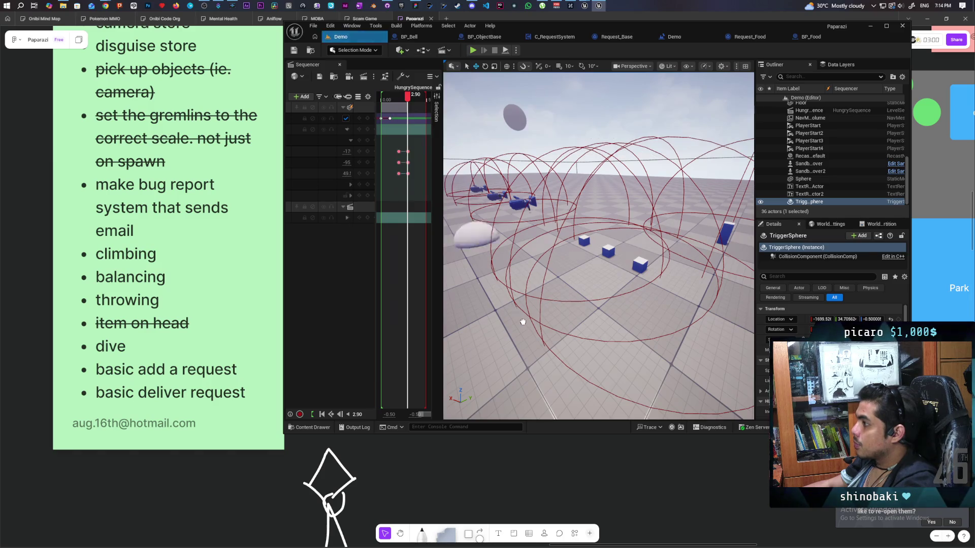
pyautogui.moveTo(522, 322); pyautogui.dragTo(695, 264)
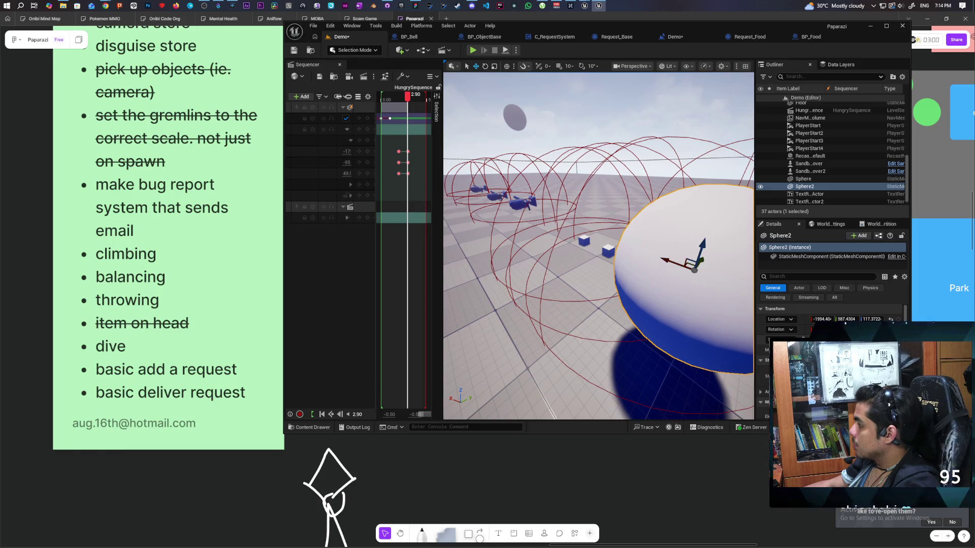
pyautogui.press('Return')
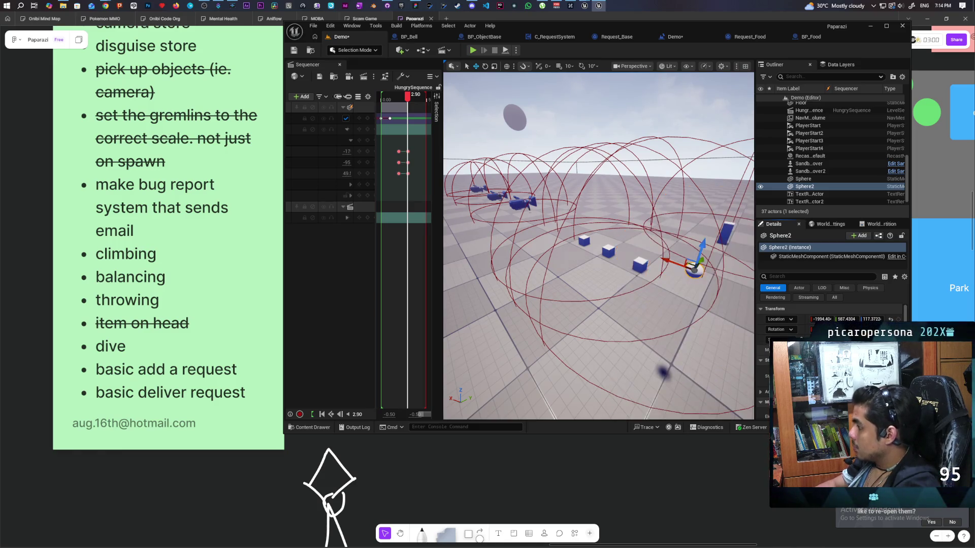
# - Slide Sphere2 along the Y axis beside the blue cubes and show the BasicShapes folder
pyautogui.moveTo(548, 176)
pyautogui.mouseDown()
pyautogui.moveTo(508, 188)
pyautogui.moveTo(547, 176)
pyautogui.moveTo(677, 174)
pyautogui.moveTo(652, 268)
pyautogui.moveTo(661, 275)
pyautogui.moveTo(637, 244)
pyautogui.moveTo(659, 300)
pyautogui.moveTo(616, 287)
pyautogui.moveTo(556, 301)
pyautogui.mouseUp()
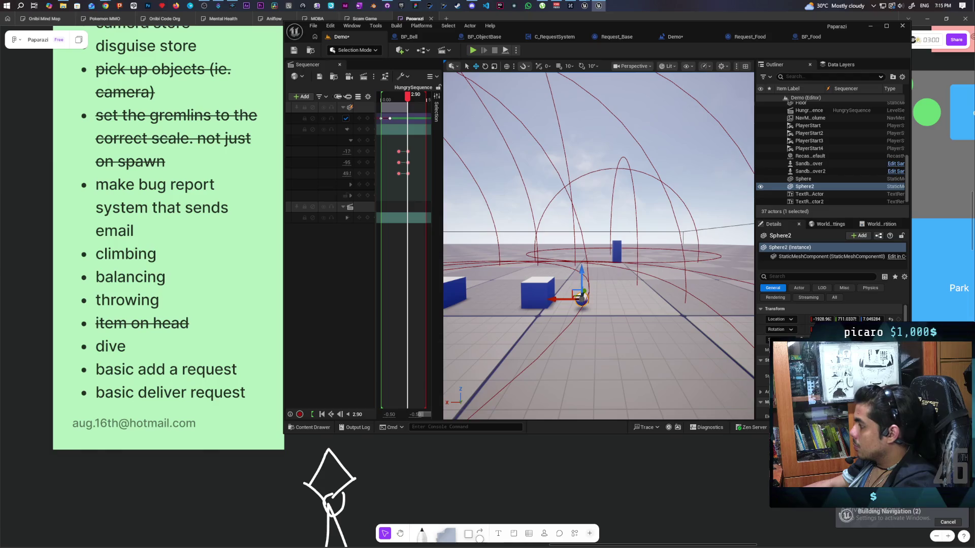
pyautogui.moveTo(599, 244)
pyautogui.mouseDown()
pyautogui.moveTo(543, 248)
pyautogui.moveTo(533, 229)
pyautogui.moveTo(545, 225)
pyautogui.moveTo(534, 218)
pyautogui.mouseUp()
pyautogui.moveTo(584, 236)
pyautogui.mouseDown()
pyautogui.moveTo(604, 238)
pyautogui.moveTo(594, 235)
pyautogui.moveTo(662, 281)
pyautogui.moveTo(528, 278)
pyautogui.moveTo(536, 279)
pyautogui.mouseUp()
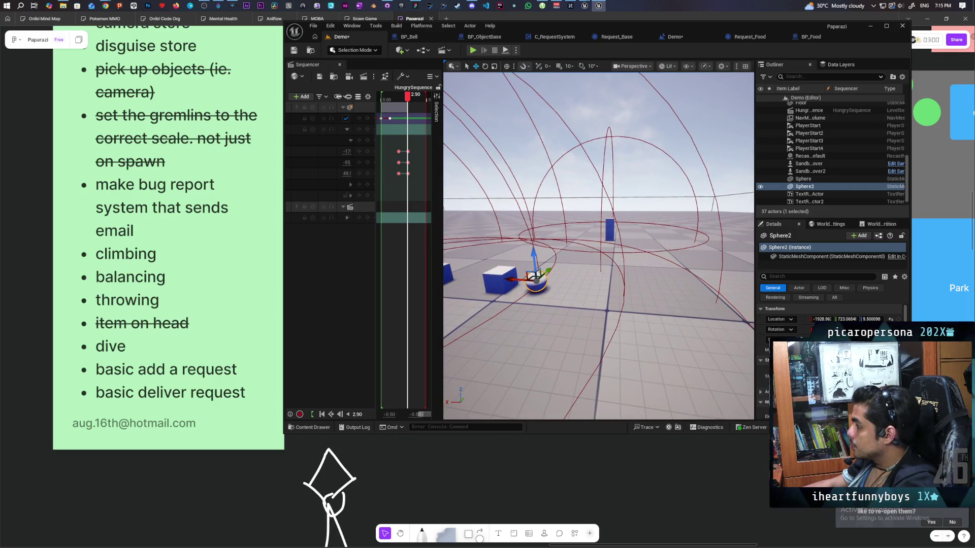
pyautogui.hotkey('ctrl', 'space')
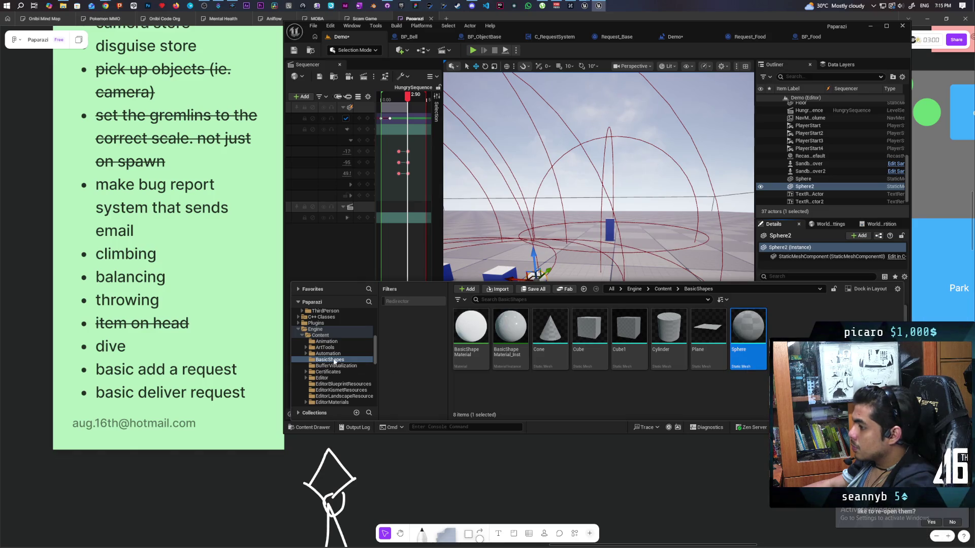
# - Copy the engine's Sphere mesh into the project's Content folder
pyautogui.moveTo(744, 327)
pyautogui.mouseDown()
pyautogui.moveTo(334, 335)
pyautogui.moveTo(729, 350)
pyautogui.moveTo(742, 331)
pyautogui.mouseUp()
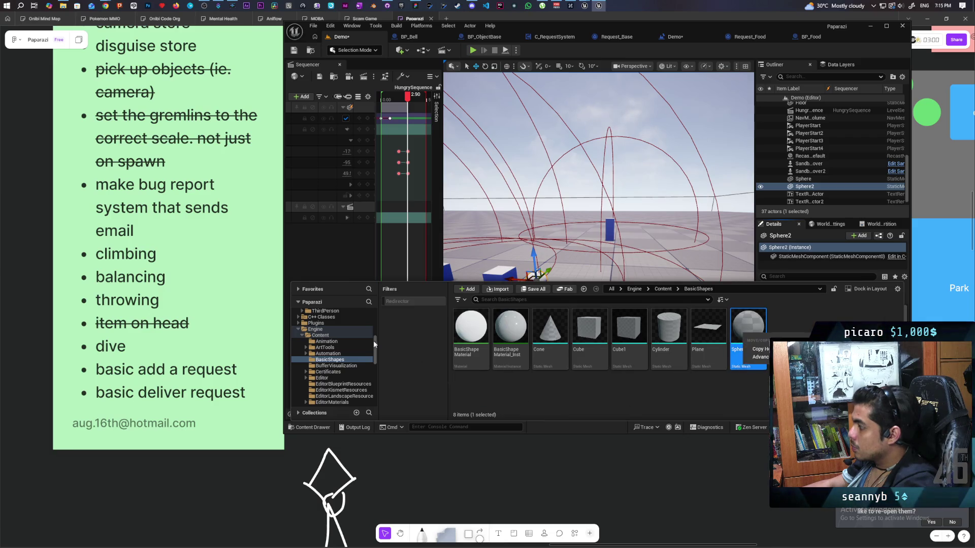
pyautogui.scroll(5, 343, 352)
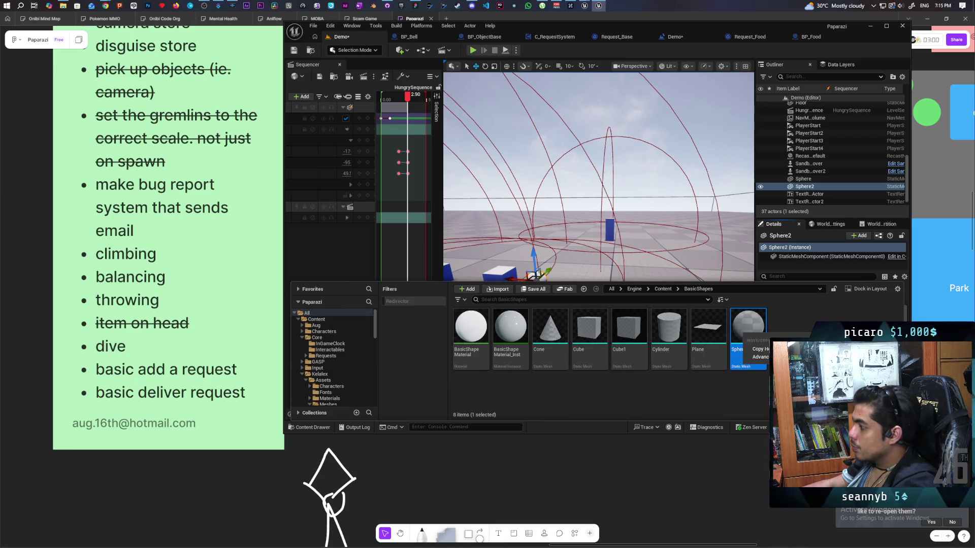
pyautogui.click(742, 336)
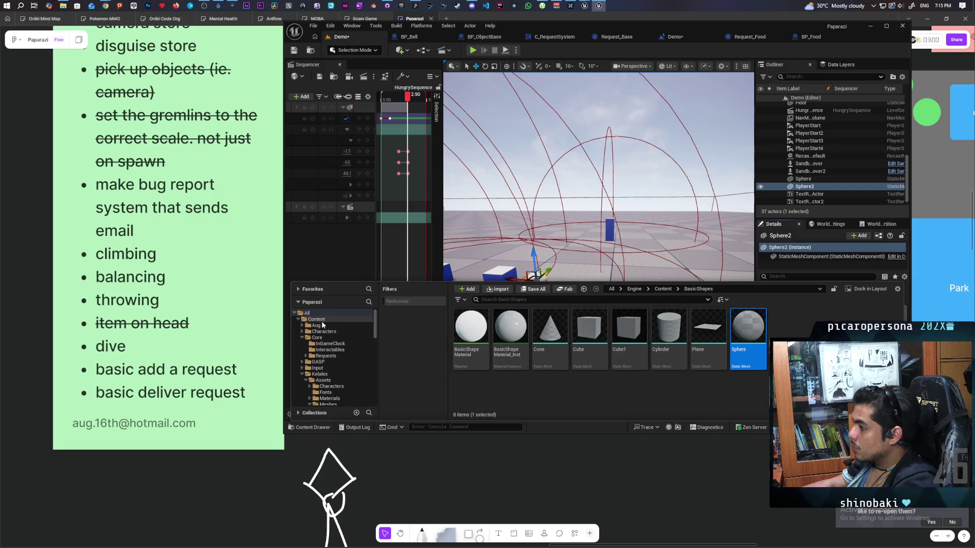
pyautogui.moveTo(322, 324); pyautogui.dragTo(323, 326)
pyautogui.click(347, 339)
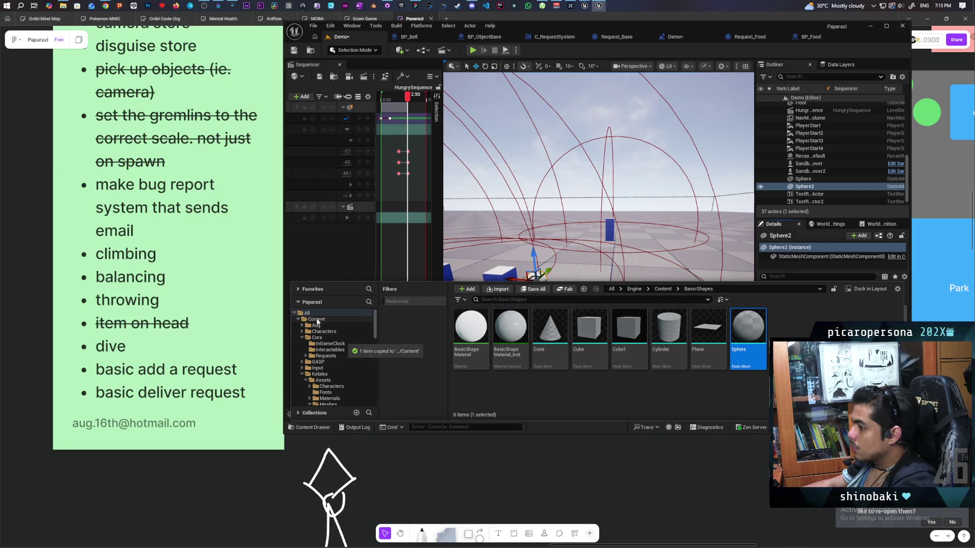
pyautogui.press('f')
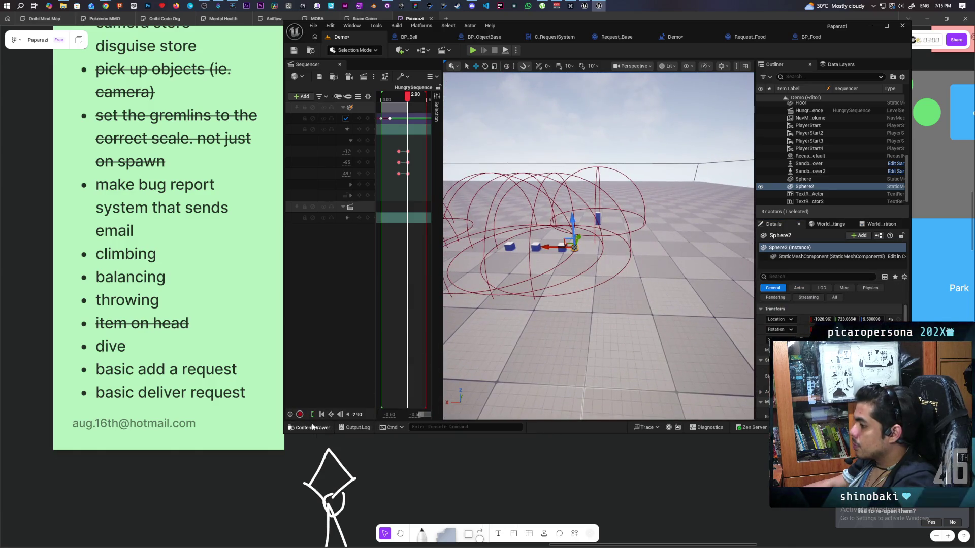
# - Place another sphere, Sphere3, in the level away from the cubes
pyautogui.hotkey('ctrl', 'space')
pyautogui.moveTo(867, 325); pyautogui.dragTo(638, 274)
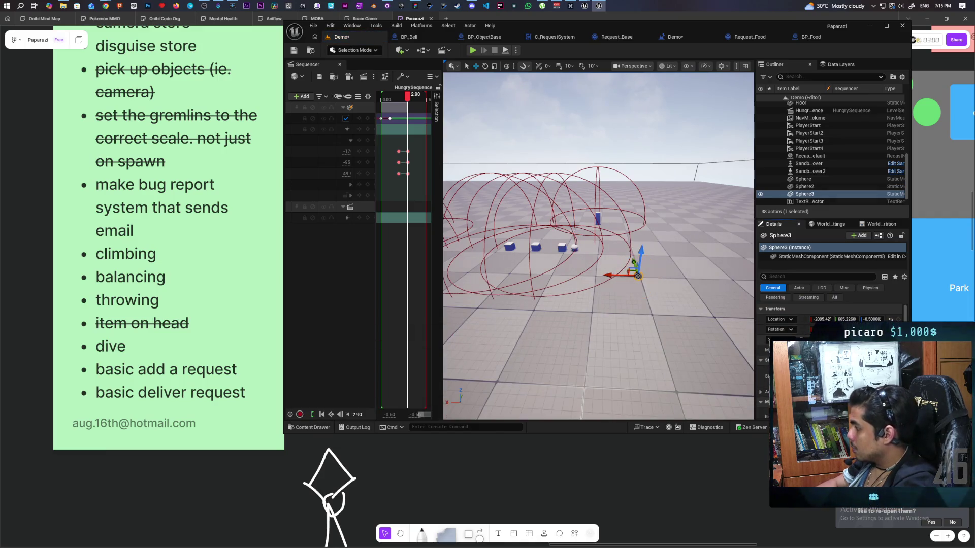
pyautogui.moveTo(744, 318)
pyautogui.mouseDown()
pyautogui.moveTo(648, 237)
pyautogui.moveTo(647, 209)
pyautogui.mouseUp()
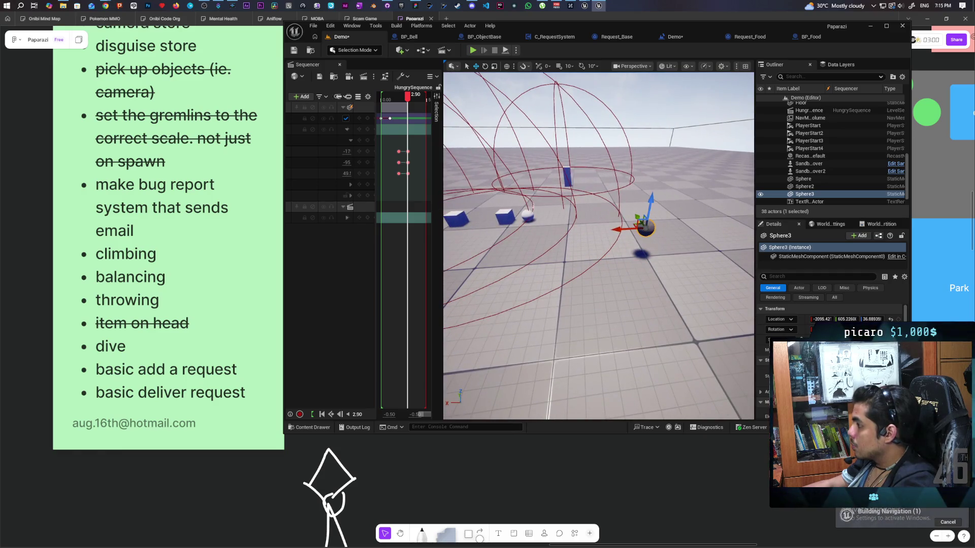
# - Compare Sphere2 with Sphere3, review Sphere3's Transform values, and frame the view on it
pyautogui.click(528, 216)
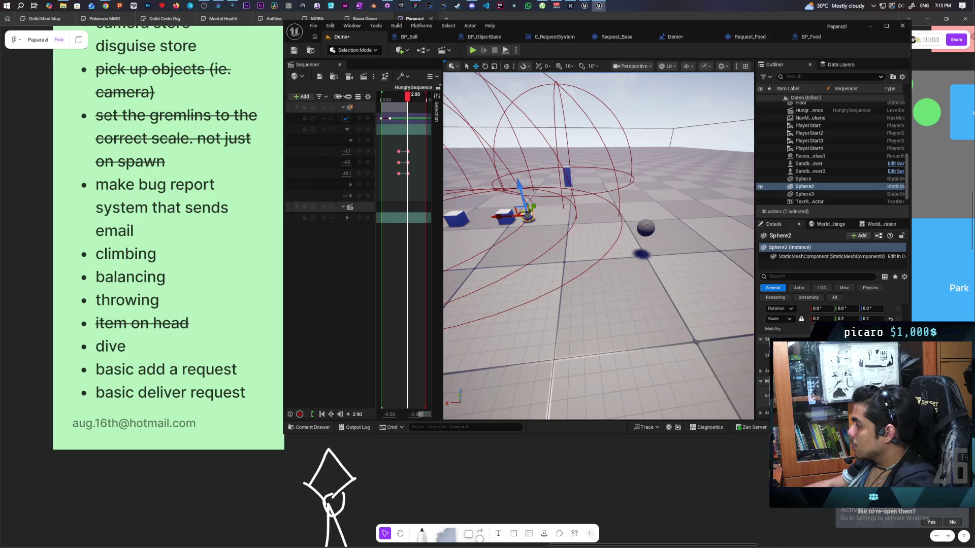
pyautogui.hotkey('ctrl', 'space')
pyautogui.click(645, 228)
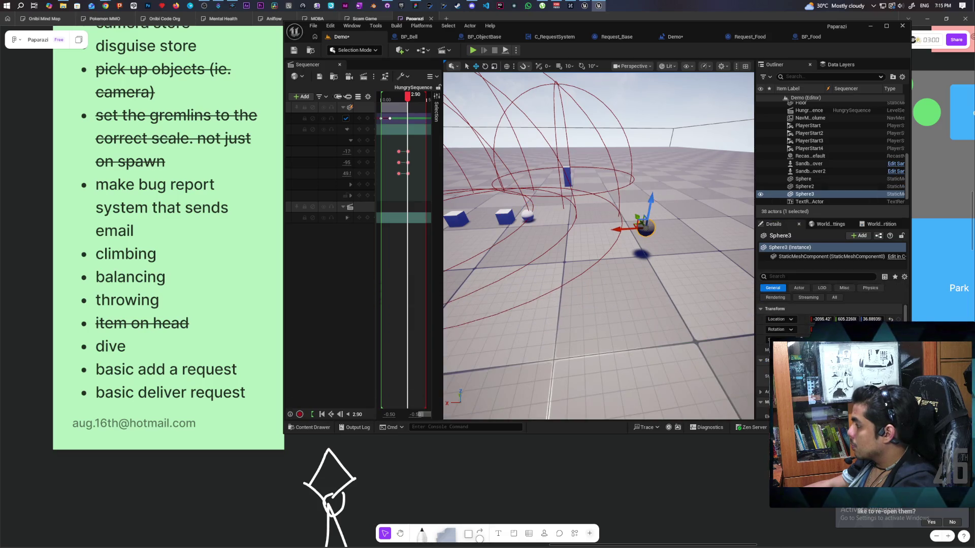
pyautogui.scroll(-1, 834, 317)
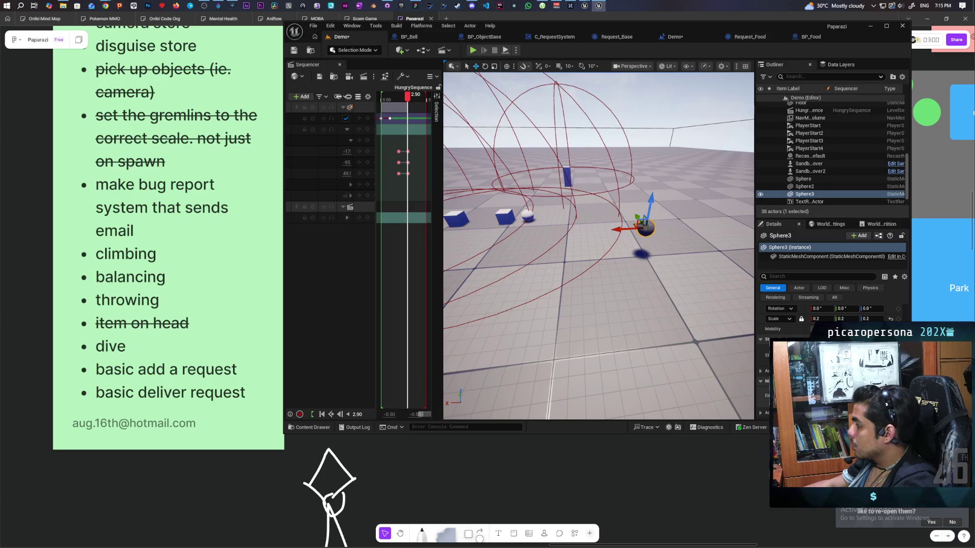
pyautogui.scroll(1, 834, 317)
pyautogui.press('f')
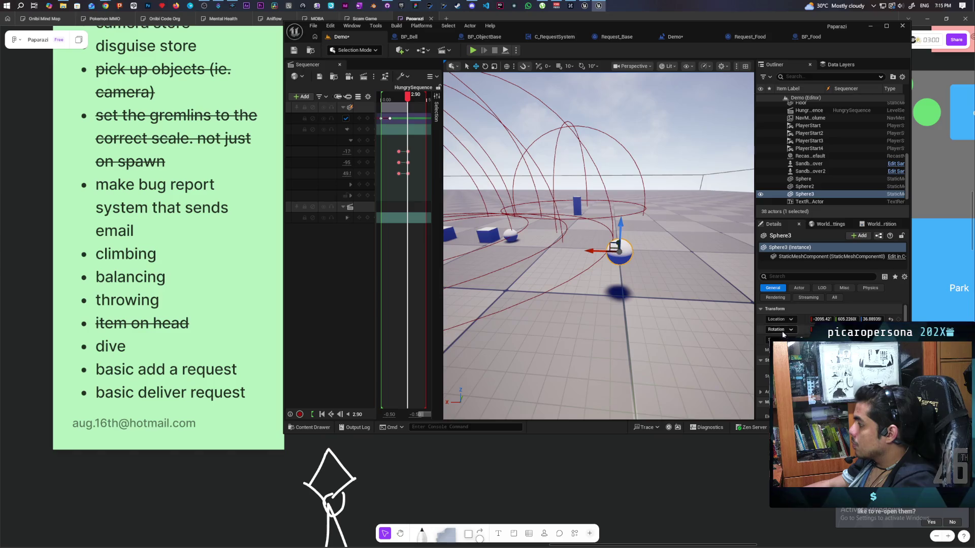
pyautogui.click(366, 49)
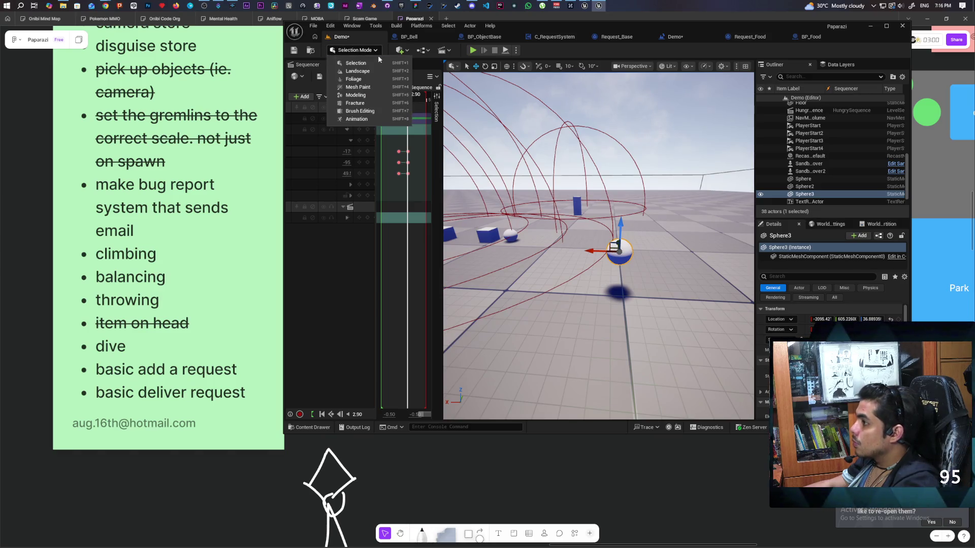
# - Using Modeling Mode's XForm Bake Transform, bake Sphere3's rotation and scale into its mesh and accept
pyautogui.click(355, 95)
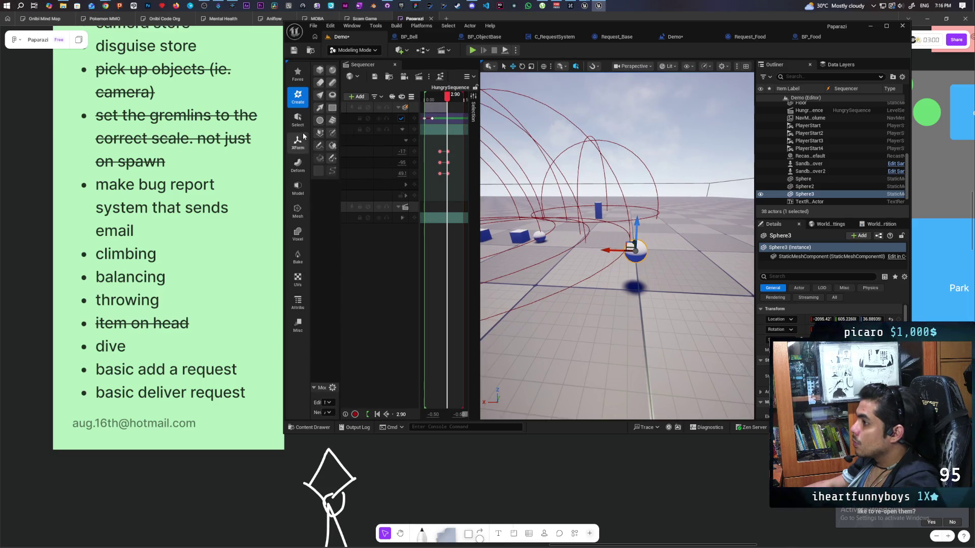
pyautogui.click(297, 142)
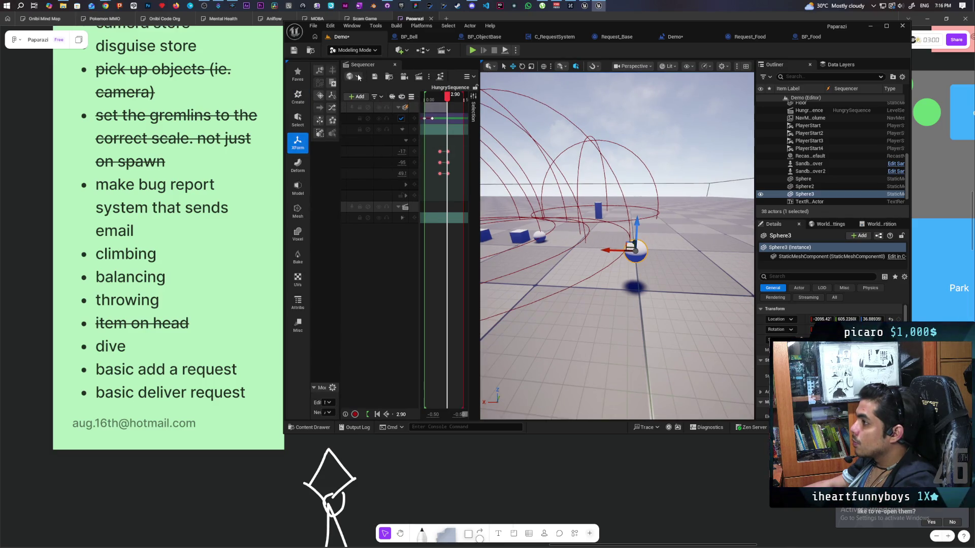
pyautogui.click(395, 64)
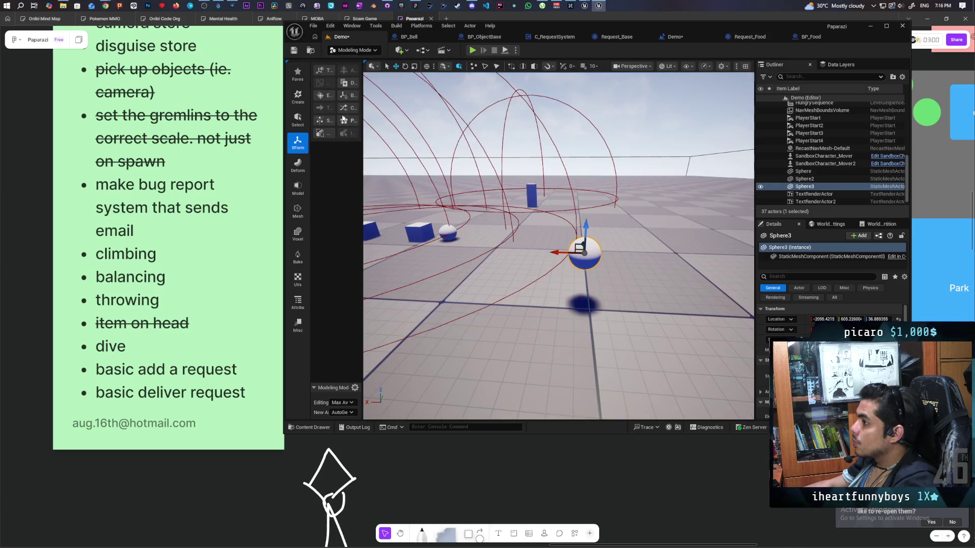
pyautogui.moveTo(361, 104); pyautogui.dragTo(434, 102)
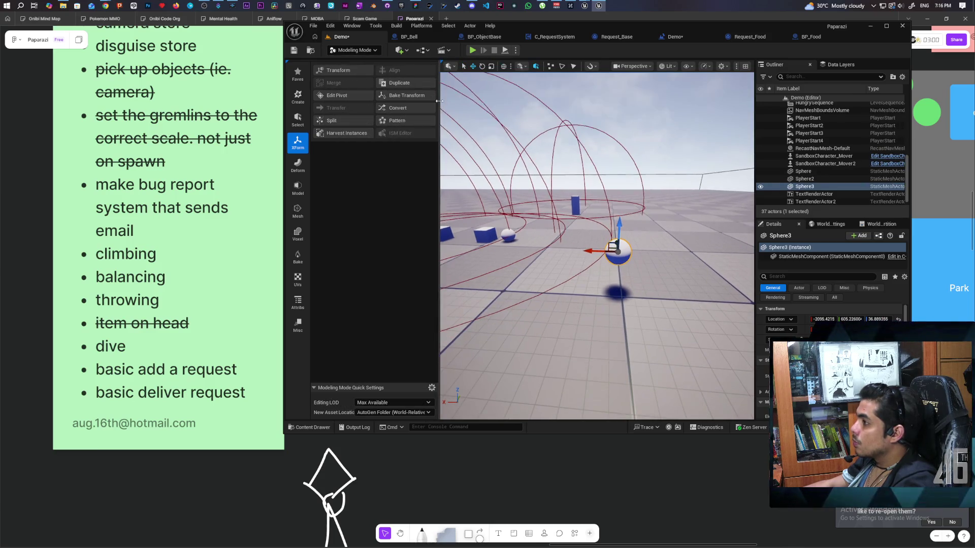
pyautogui.click(403, 97)
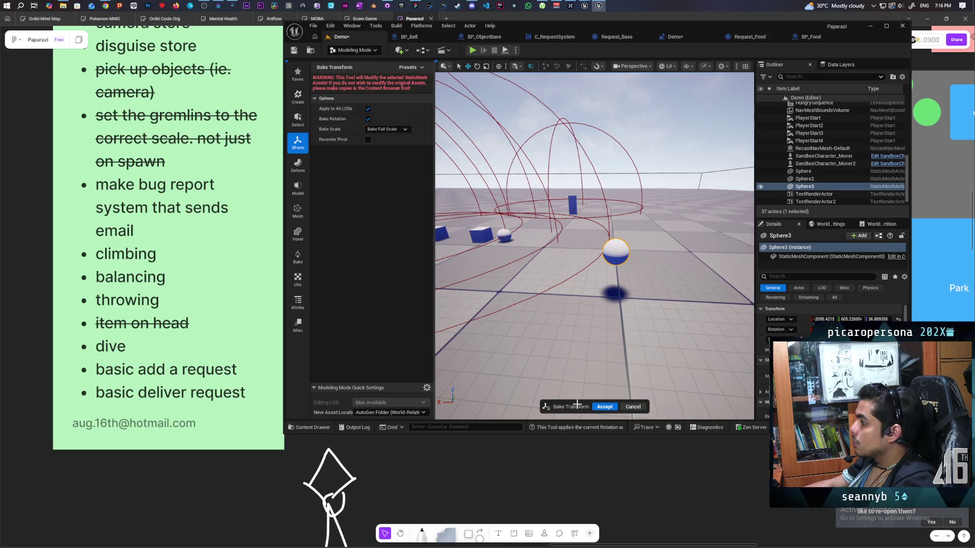
pyautogui.click(605, 406)
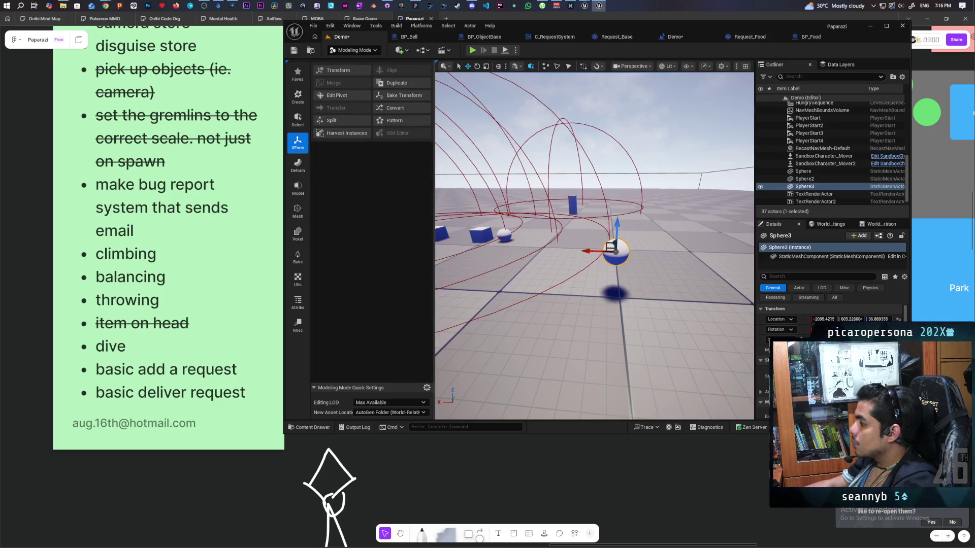
pyautogui.scroll(3, 594, 246)
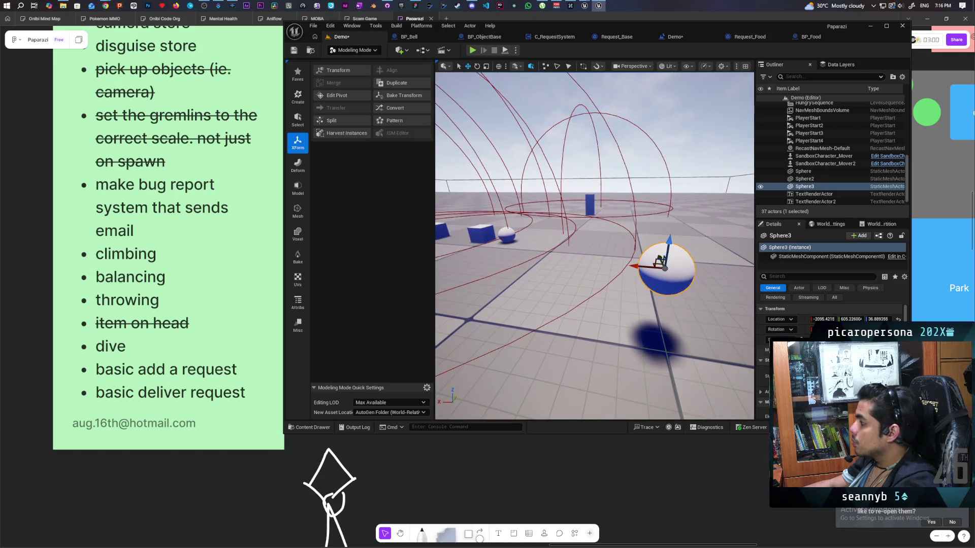
pyautogui.hotkey('ctrl', 'space')
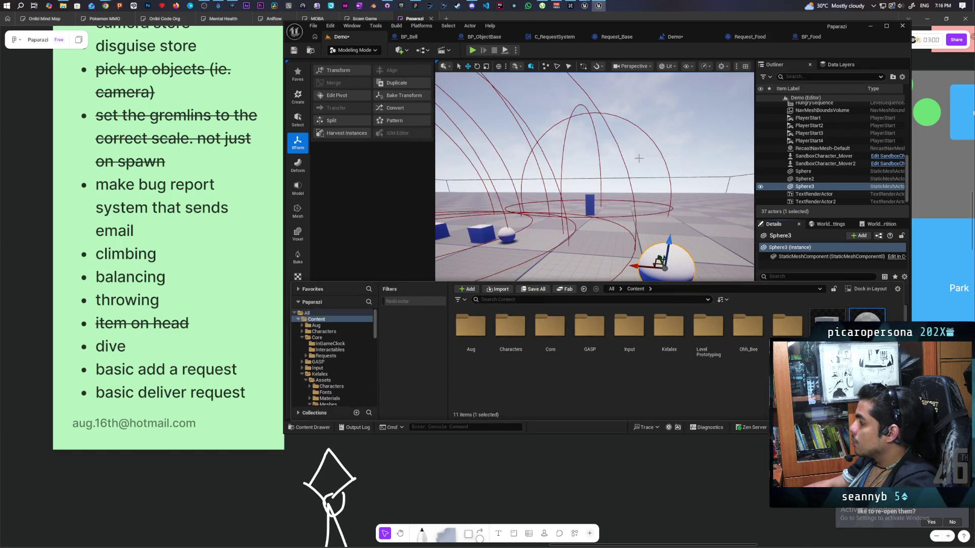
# - Set BP_Food's Cube component Static Mesh to Sphere, then save the blueprint and all assets
pyautogui.click(812, 37)
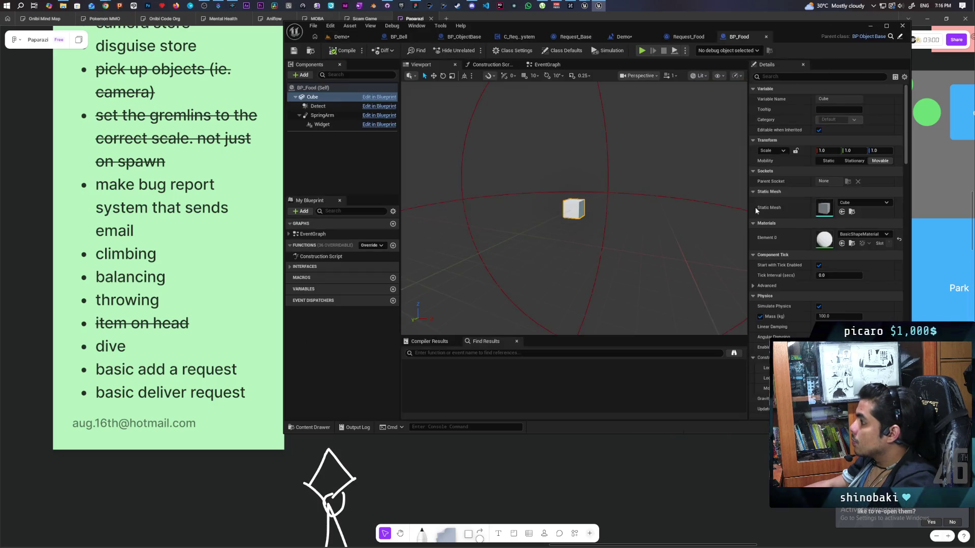
pyautogui.click(842, 212)
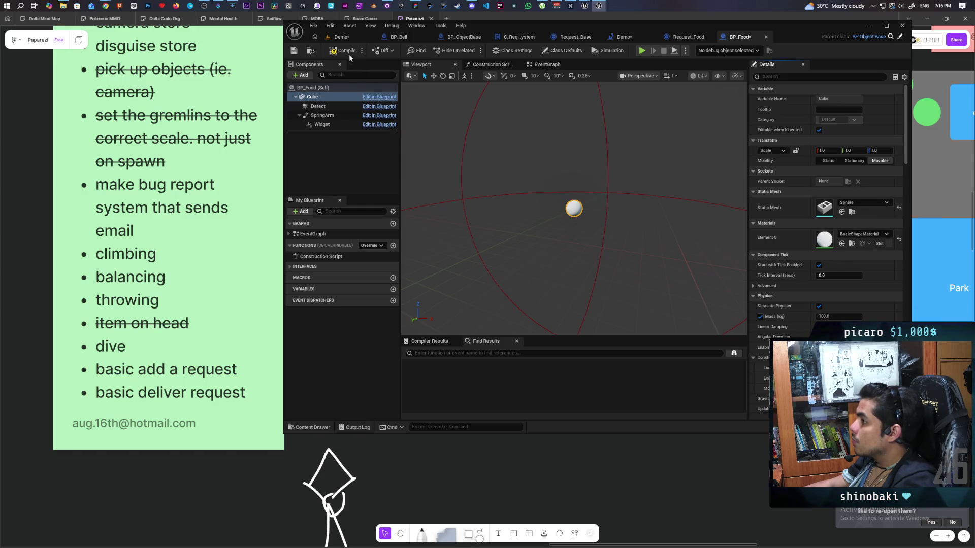
pyautogui.hotkey('ctrl', 's')
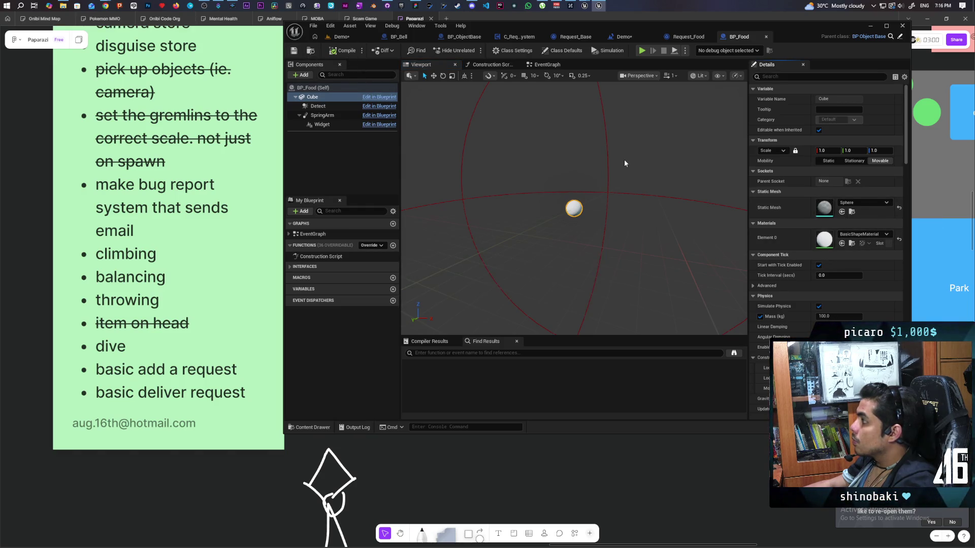
pyautogui.hotkey('ctrl', 'shift', 's')
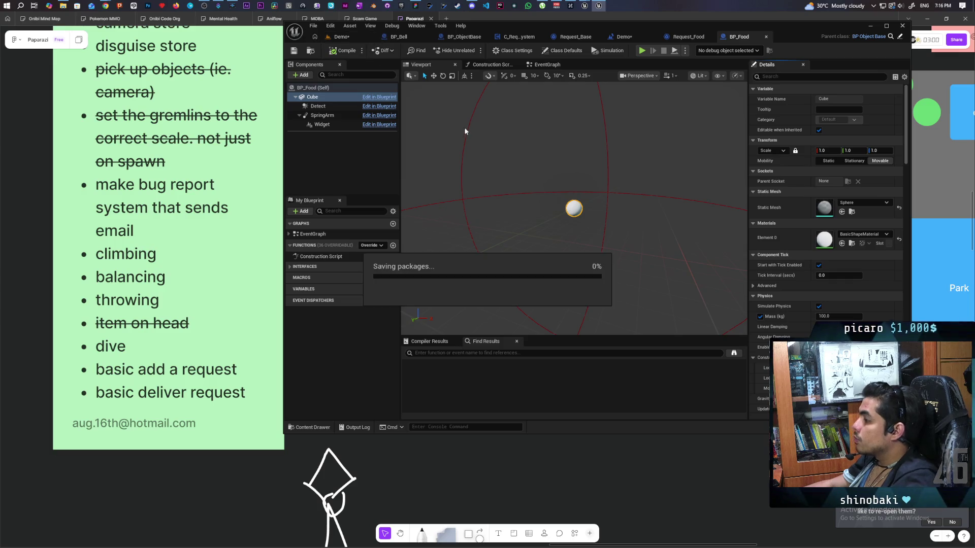
pyautogui.moveTo(501, 139); pyautogui.dragTo(503, 162)
pyautogui.scroll(2, 573, 203)
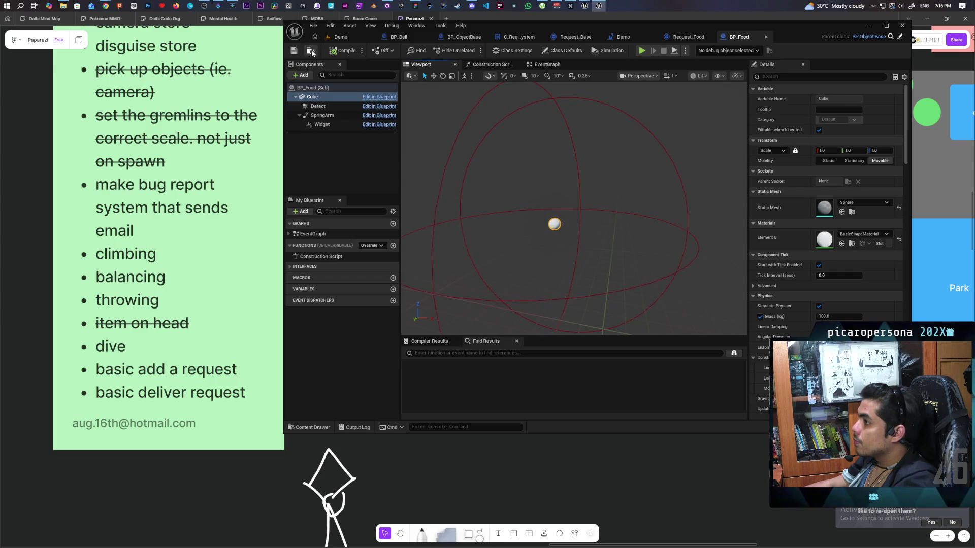
pyautogui.click(312, 53)
pyautogui.click(349, 175)
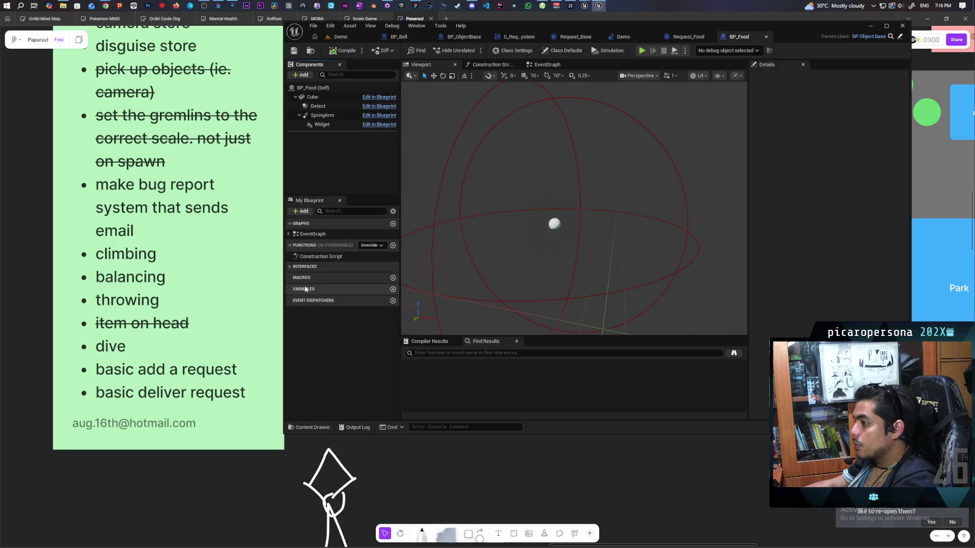
# - In BP_Food's Class Defaults, set Name Item to Food and Player Tags to Object.Food, then save
pyautogui.click(571, 51)
pyautogui.click(843, 109)
pyautogui.write('Food')
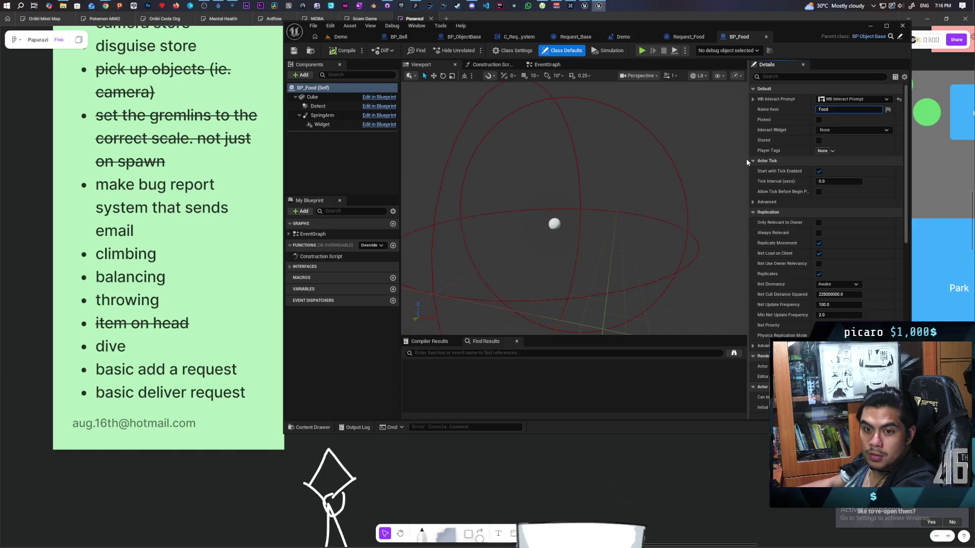
pyautogui.click(796, 112)
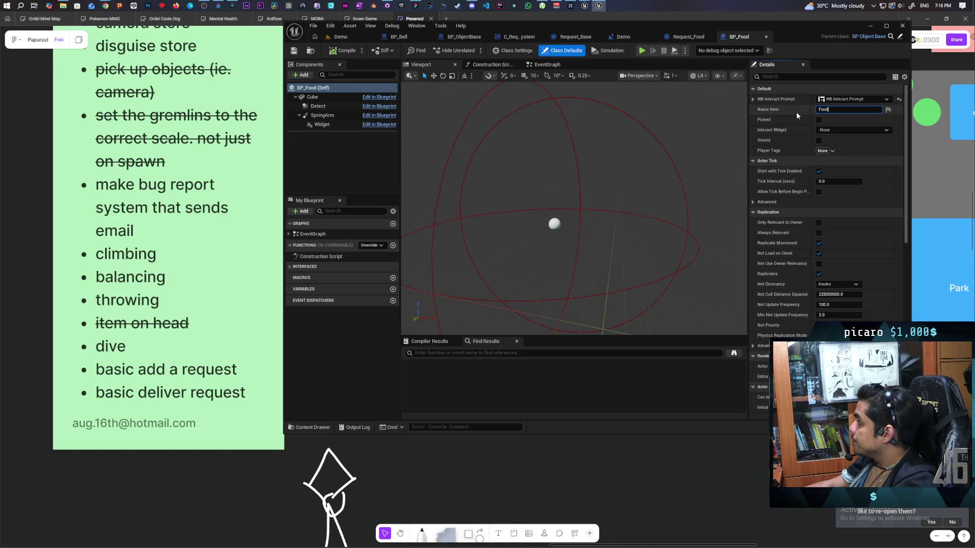
pyautogui.click(832, 151)
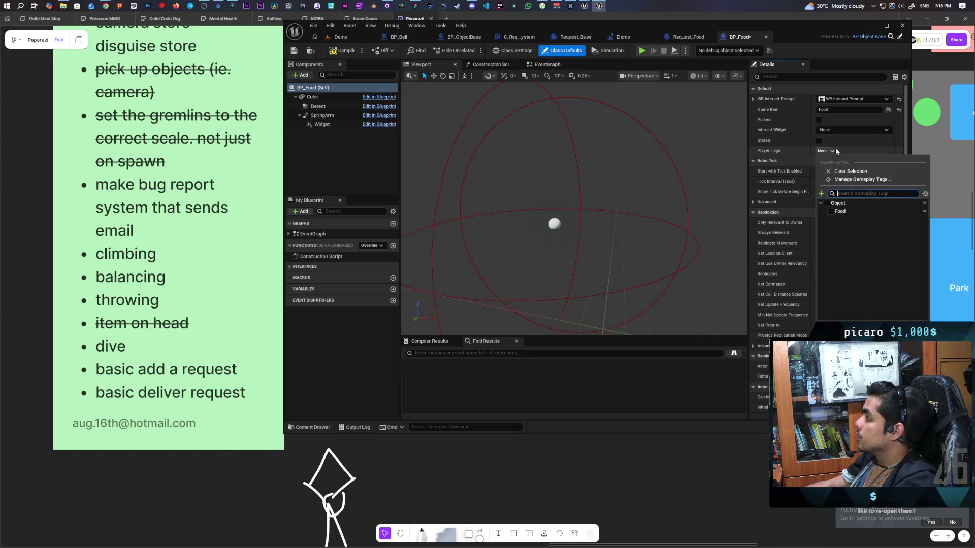
pyautogui.click(830, 212)
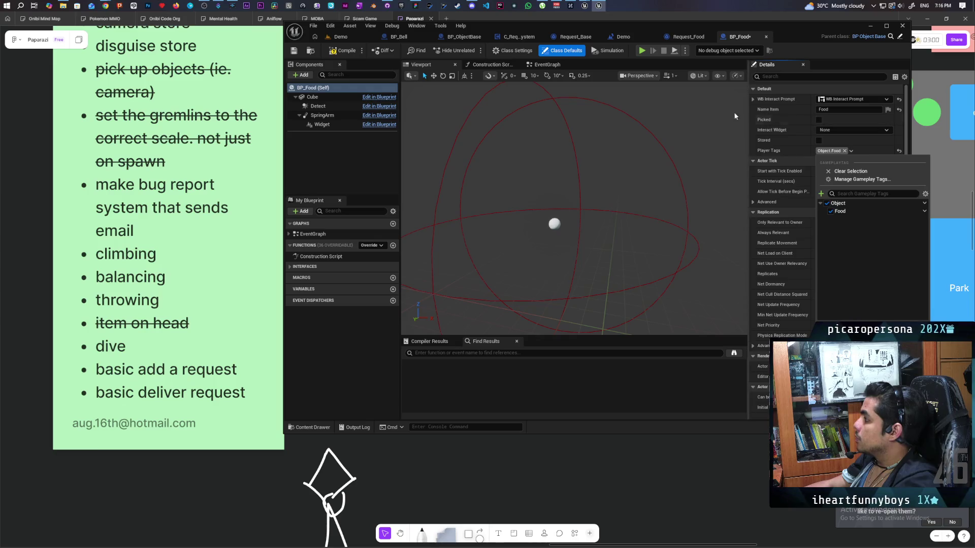
pyautogui.click(350, 51)
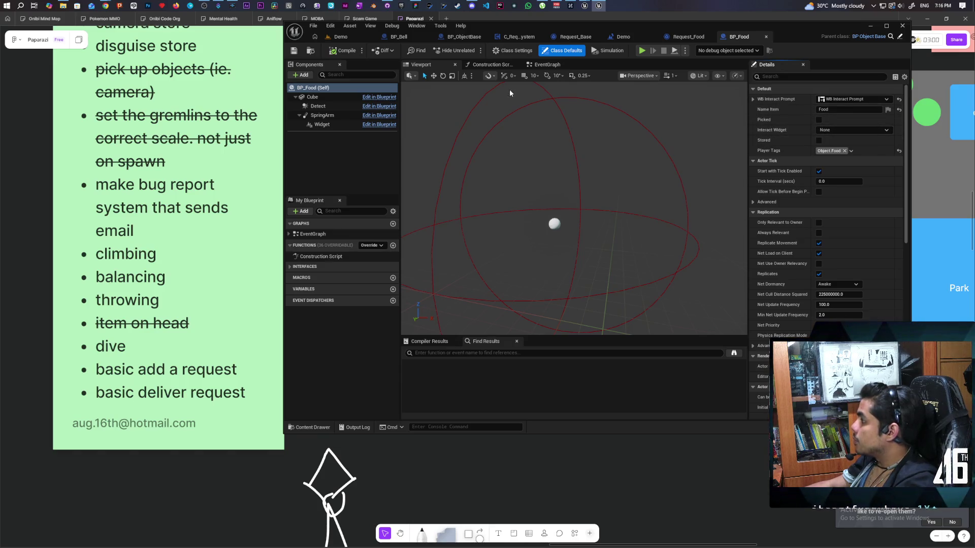
pyautogui.click(311, 52)
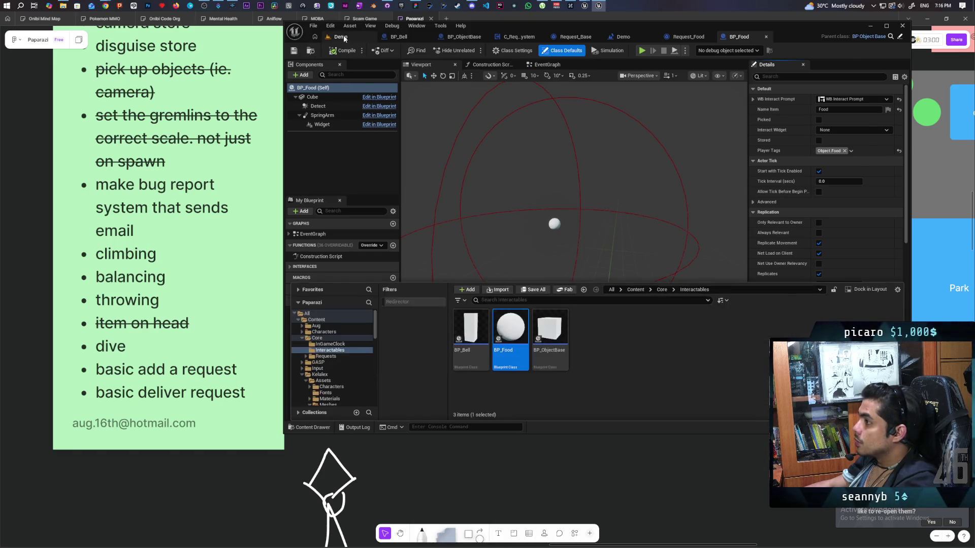
# - Delete the placeholder spheres and place a BP_Food instance in the Demo level
pyautogui.click(507, 235)
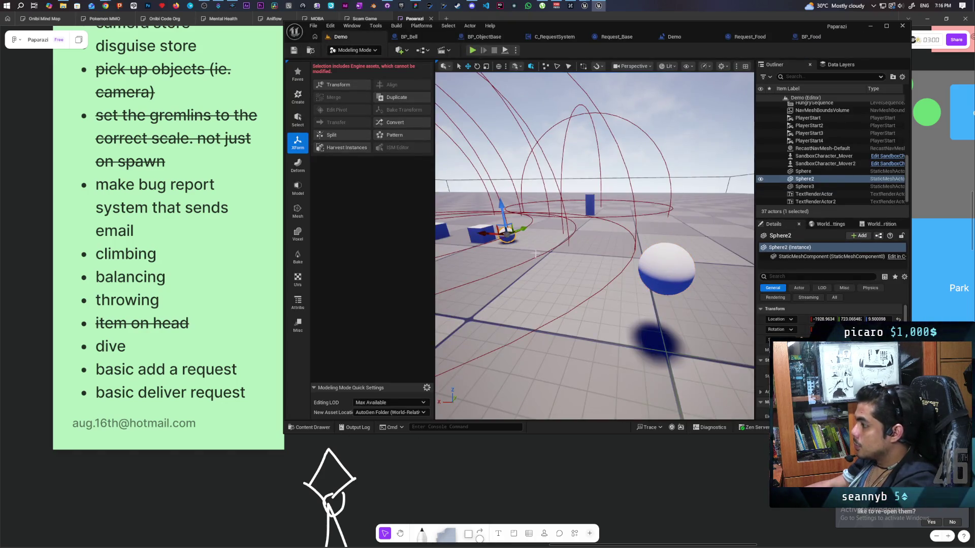
pyautogui.press('Delete')
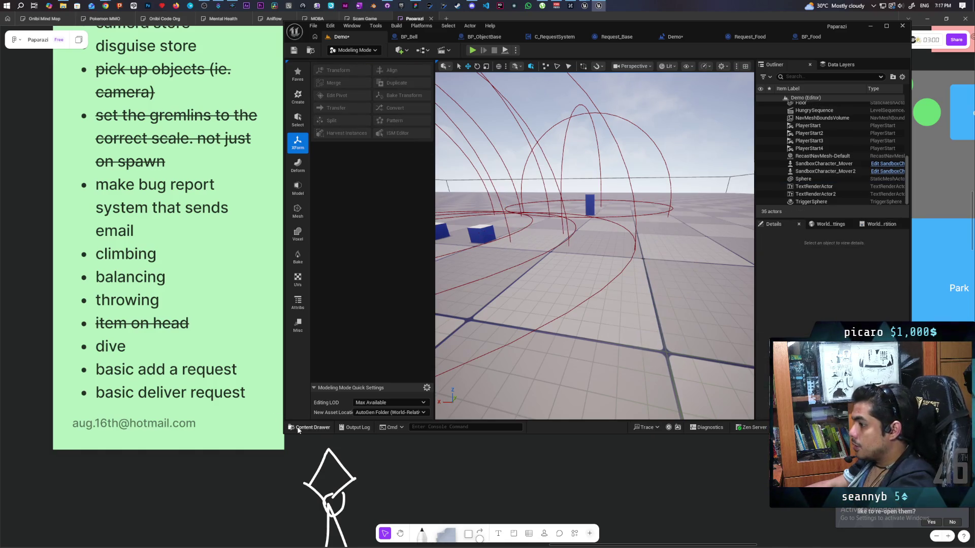
pyautogui.click(299, 427)
pyautogui.moveTo(507, 327)
pyautogui.mouseDown()
pyautogui.moveTo(583, 239)
pyautogui.moveTo(599, 254)
pyautogui.moveTo(614, 253)
pyautogui.mouseUp()
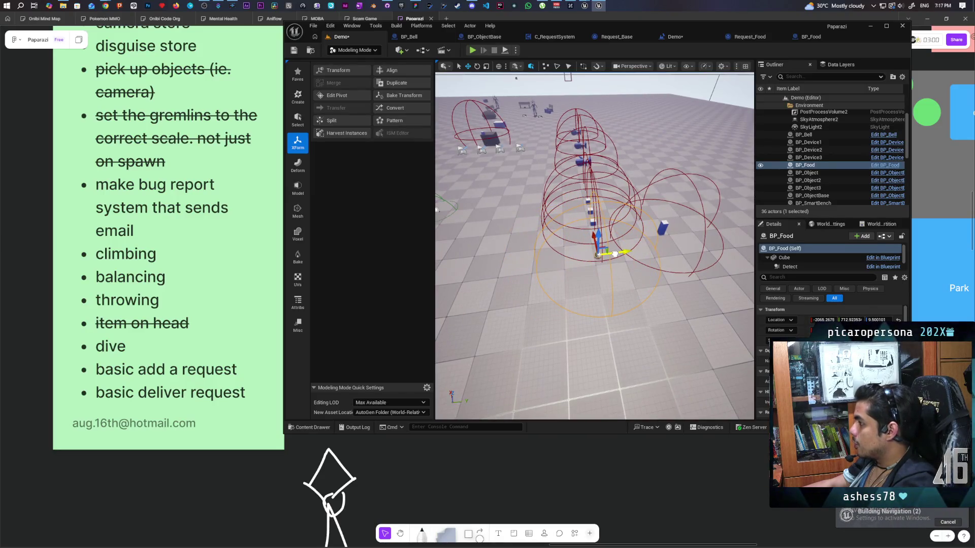
pyautogui.moveTo(618, 252)
pyautogui.mouseDown()
pyautogui.moveTo(579, 215)
pyautogui.moveTo(534, 230)
pyautogui.mouseUp()
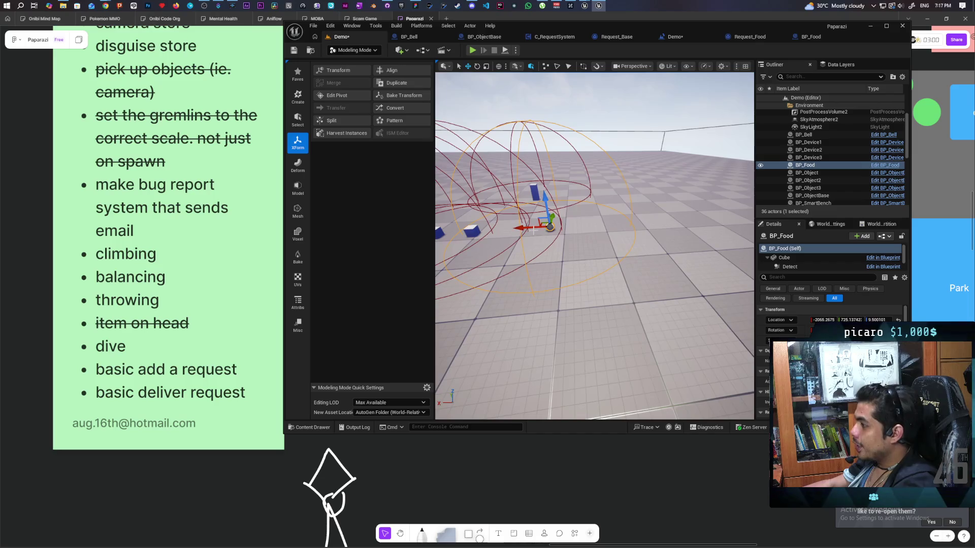
# - Adjust BP_Object3's Y location, duplicate BP_Food twice along Y, and switch to Selection Mode
pyautogui.click(476, 230)
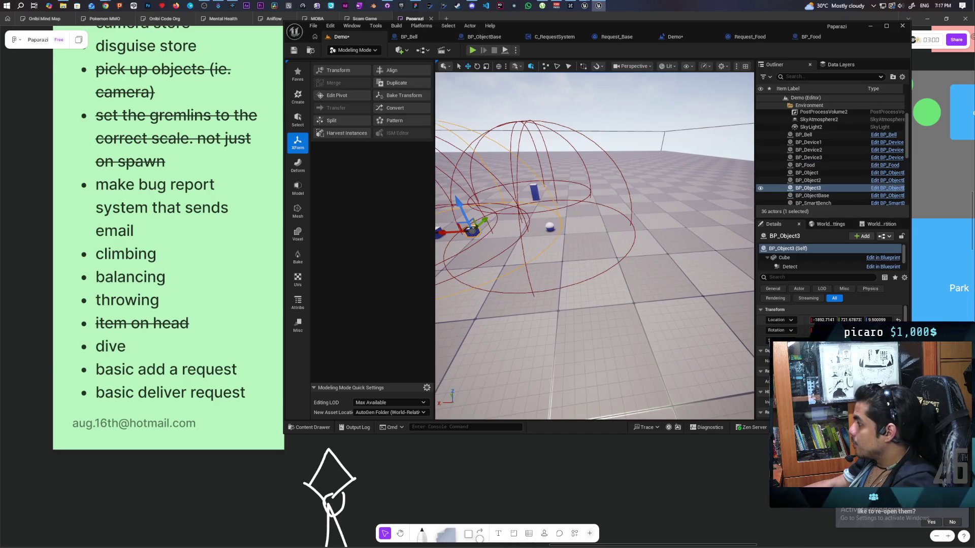
pyautogui.click(850, 320)
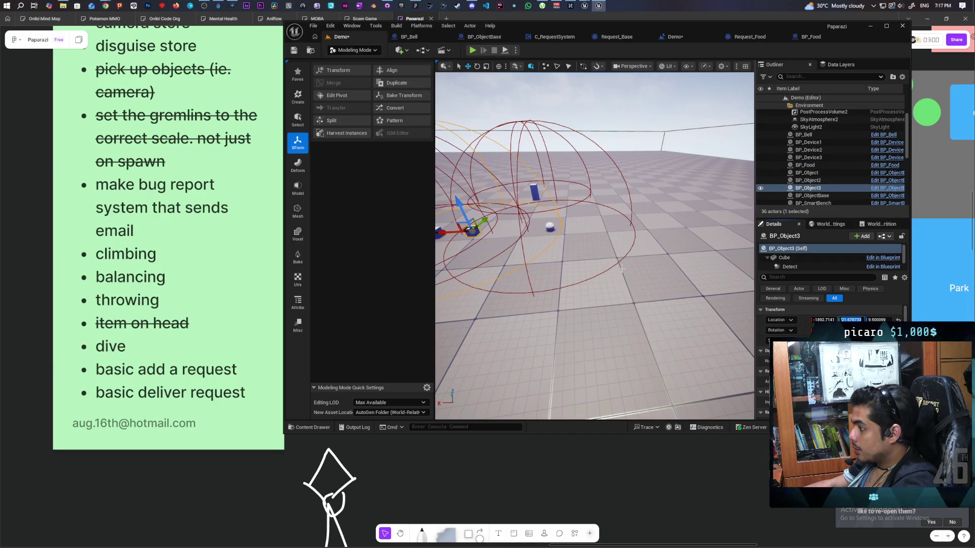
pyautogui.click(550, 228)
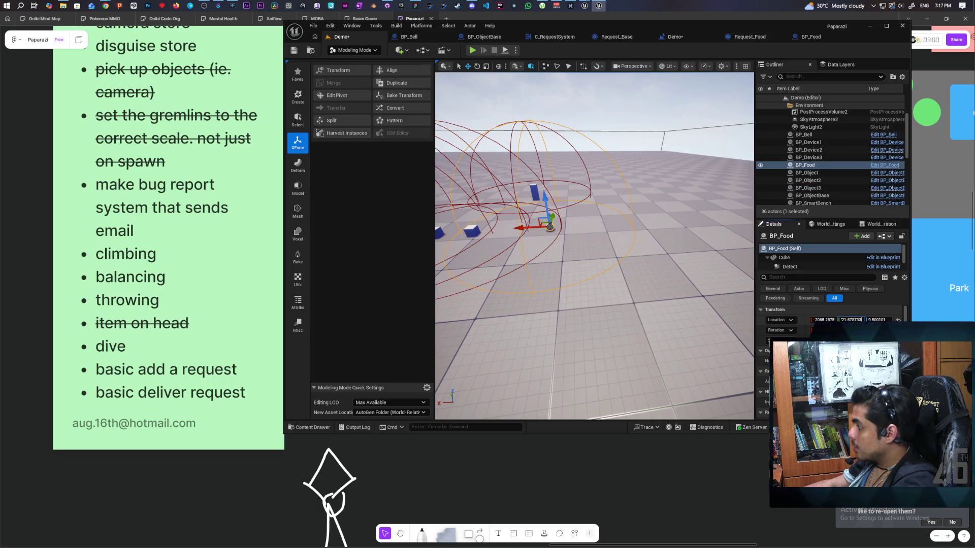
pyautogui.hotkey('ctrl', 'a')
pyautogui.moveTo(527, 228)
pyautogui.keyDown('alt'); pyautogui.mouseDown()
pyautogui.moveTo(609, 226)
pyautogui.moveTo(588, 228)
pyautogui.moveTo(598, 232)
pyautogui.mouseUp(); pyautogui.keyUp('alt')
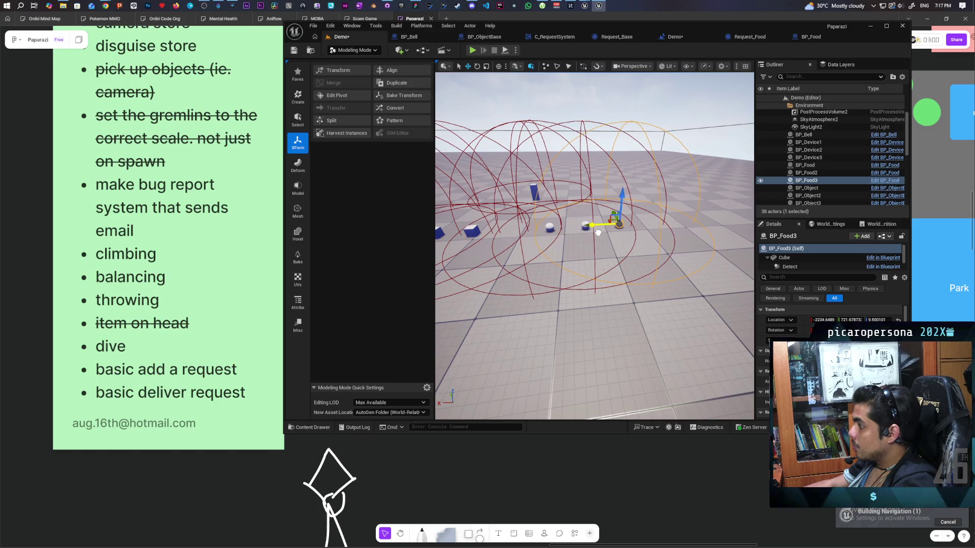
pyautogui.click(354, 50)
pyautogui.click(350, 59)
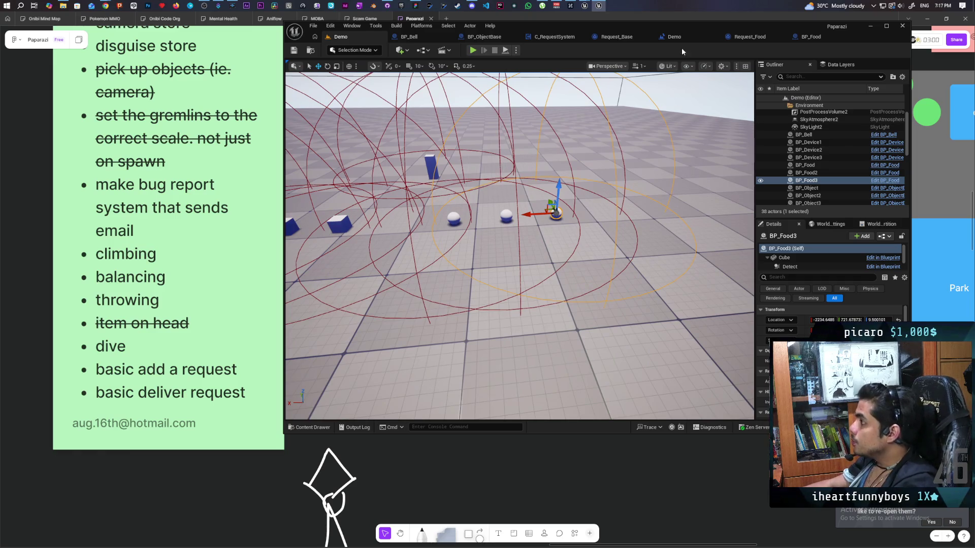
# - Review Request_Base and Request_Food Check Request functions and the Demo level blueprint, then reopen BP_ObjectBase
pyautogui.click(617, 38)
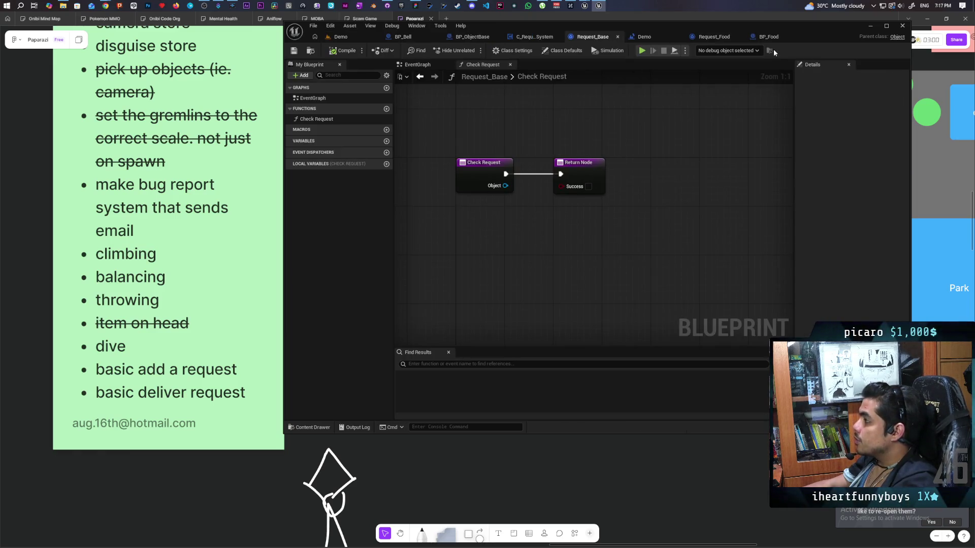
pyautogui.click(714, 37)
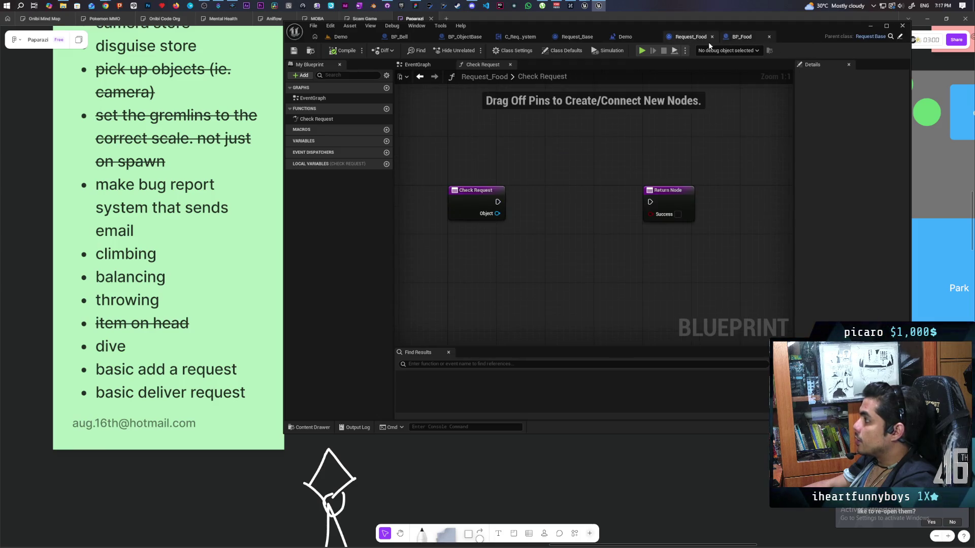
pyautogui.click(637, 38)
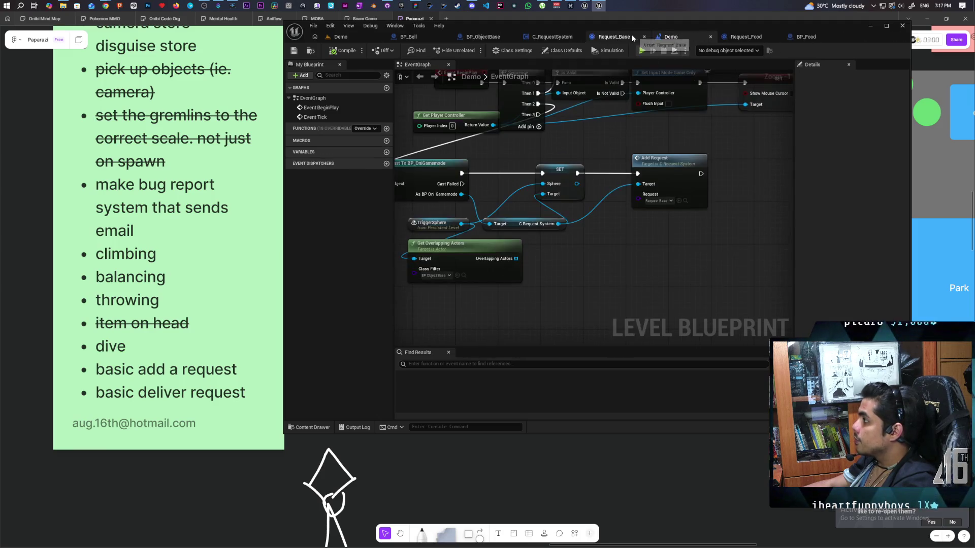
pyautogui.scroll(-7, 576, 143)
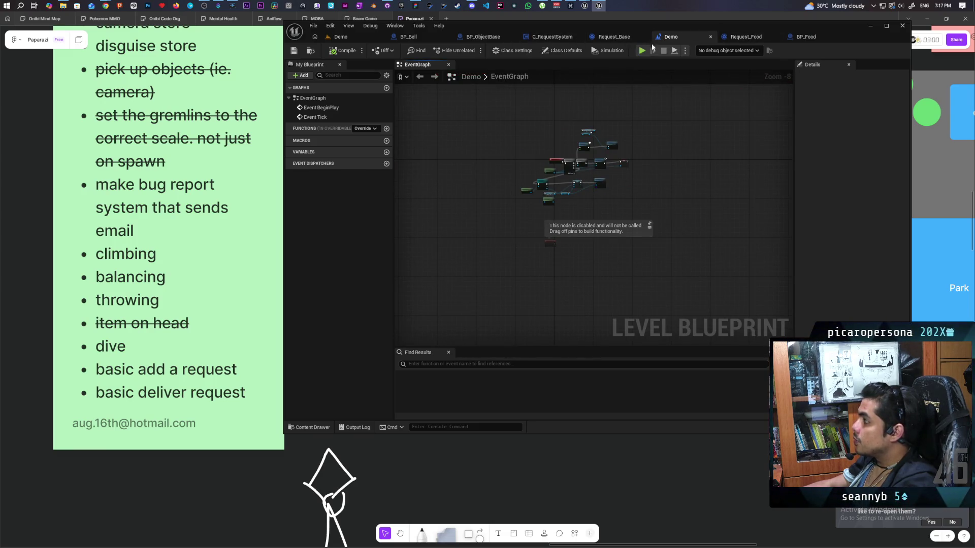
pyautogui.click(483, 37)
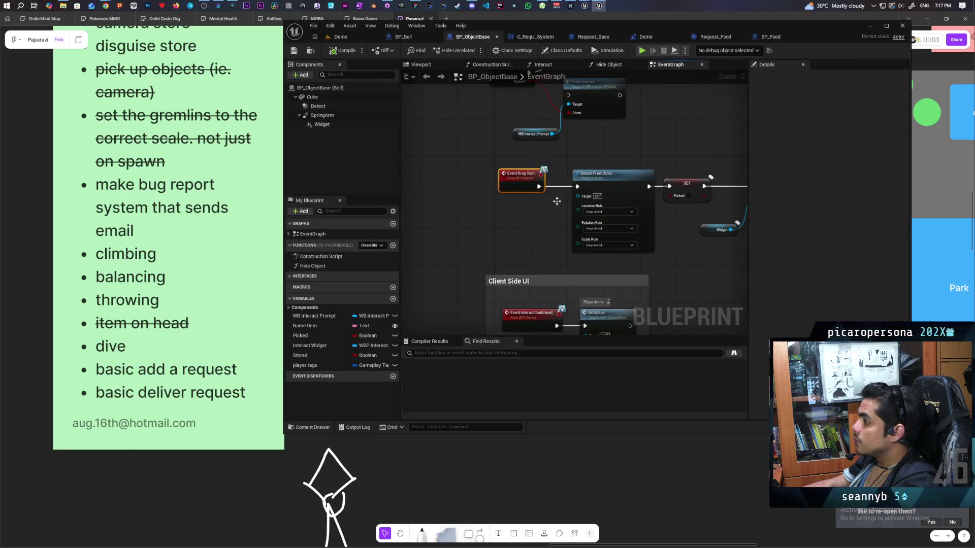
# - Open BPI_Device, add a new interface function named Get Object Tags, and compile
pyautogui.doubleClick(521, 186)
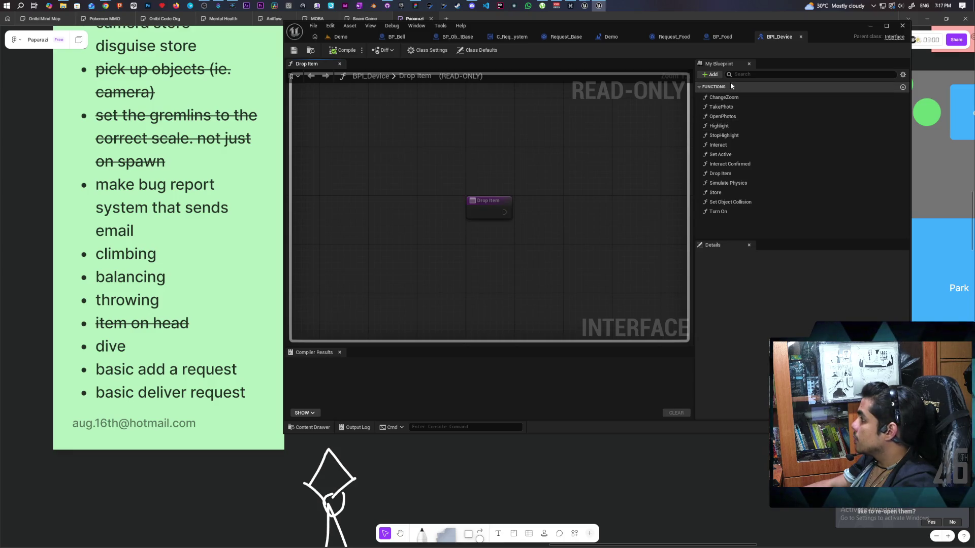
pyautogui.click(712, 74)
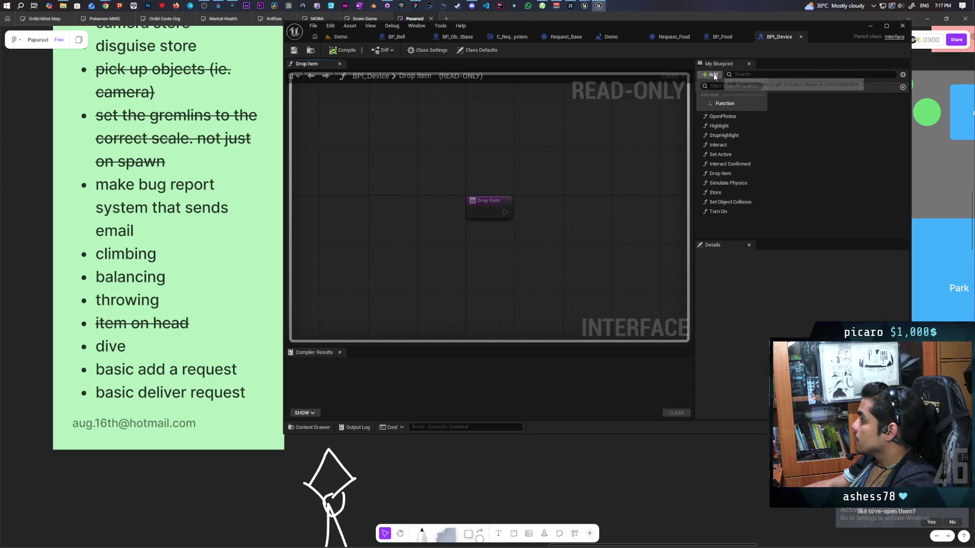
pyautogui.click(750, 101)
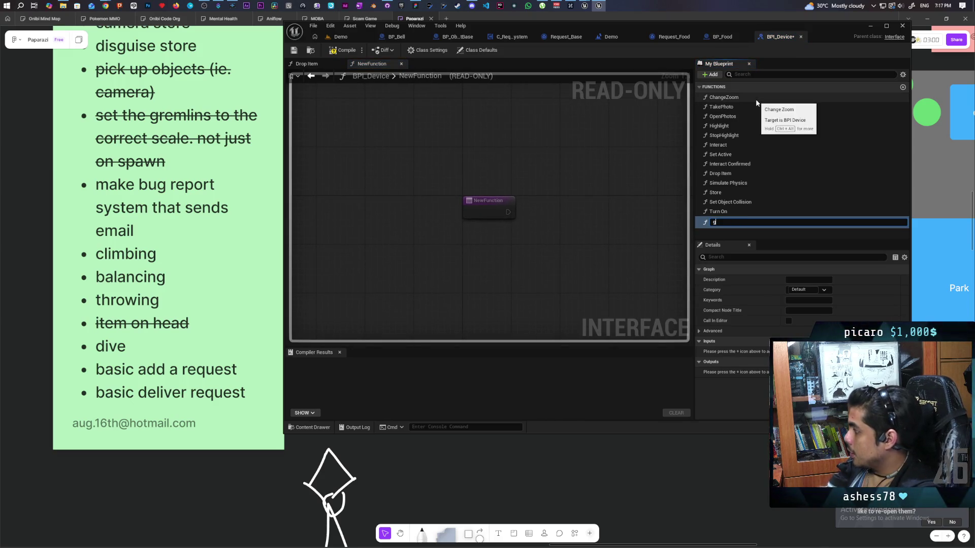
pyautogui.write('et Obj')
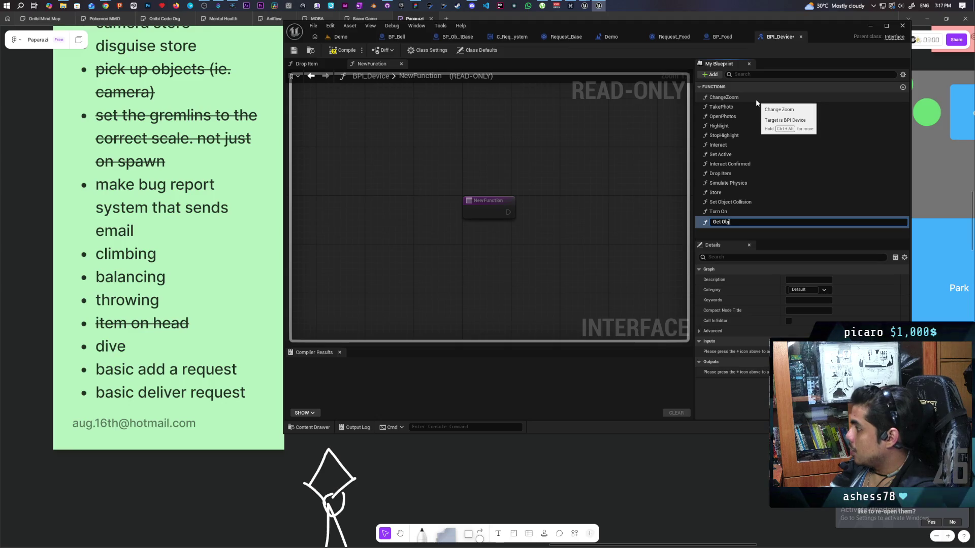
pyautogui.write('ec')
pyautogui.write('t Tag')
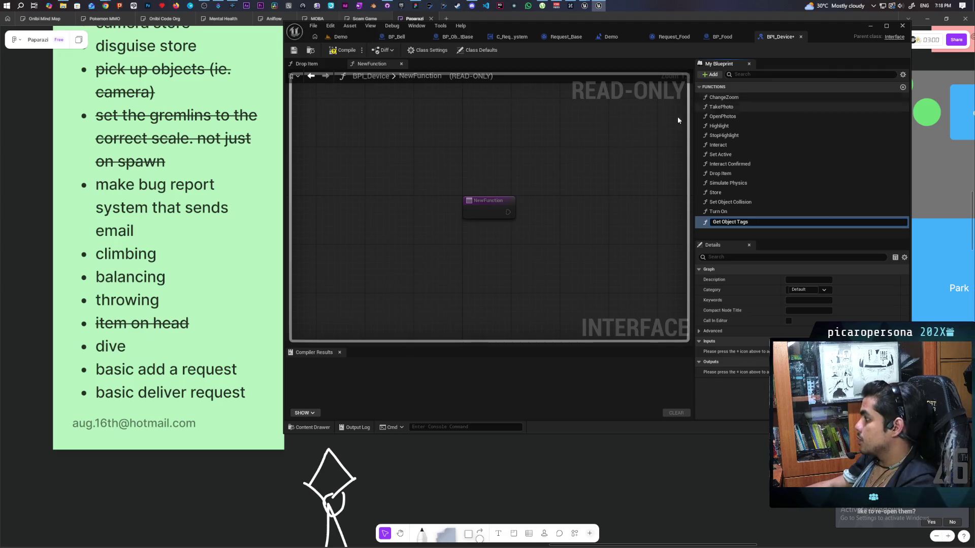
pyautogui.write('s')
pyautogui.press('Return')
pyautogui.click(343, 49)
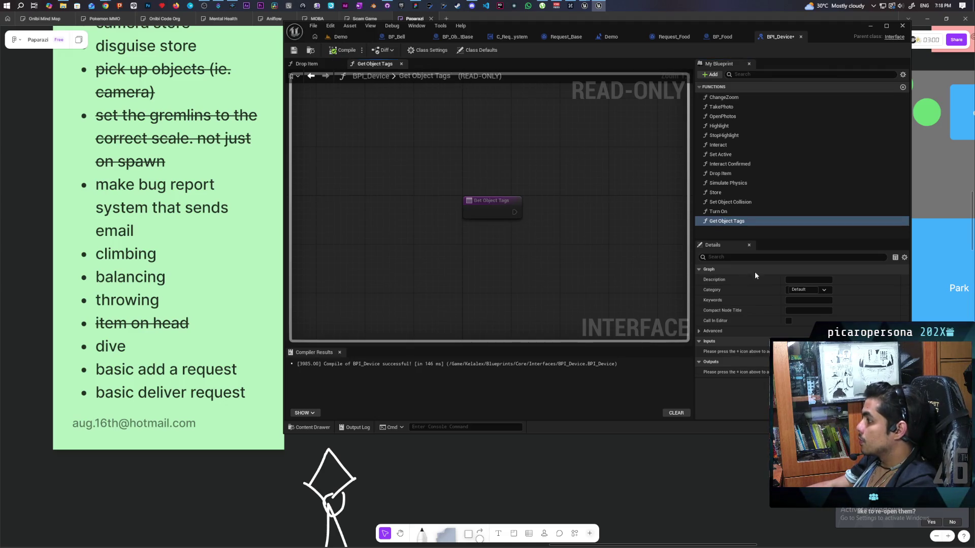
# - Give Get Object Tags an output named Tags instead of an input, compile and save, then return to BP_ObjectBase
pyautogui.click(900, 342)
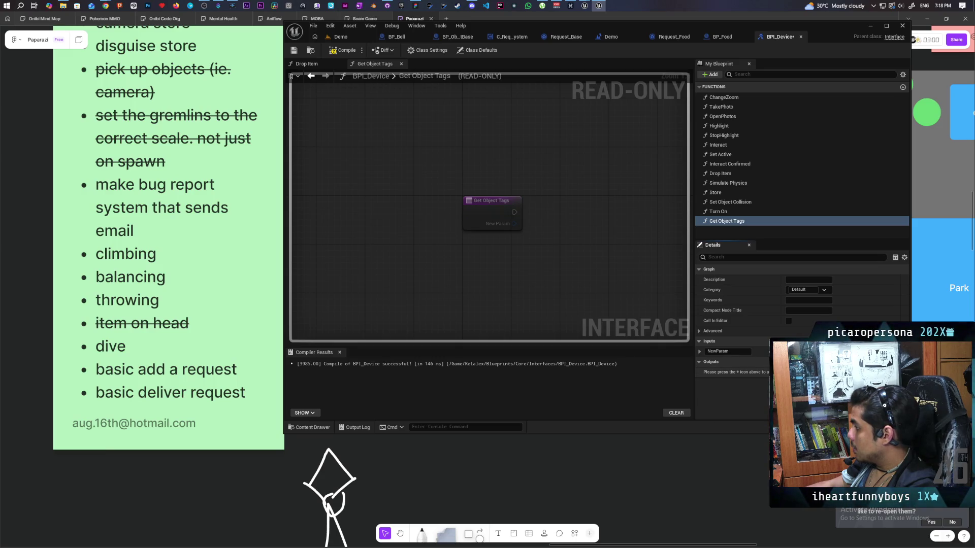
pyautogui.doubleClick(715, 351)
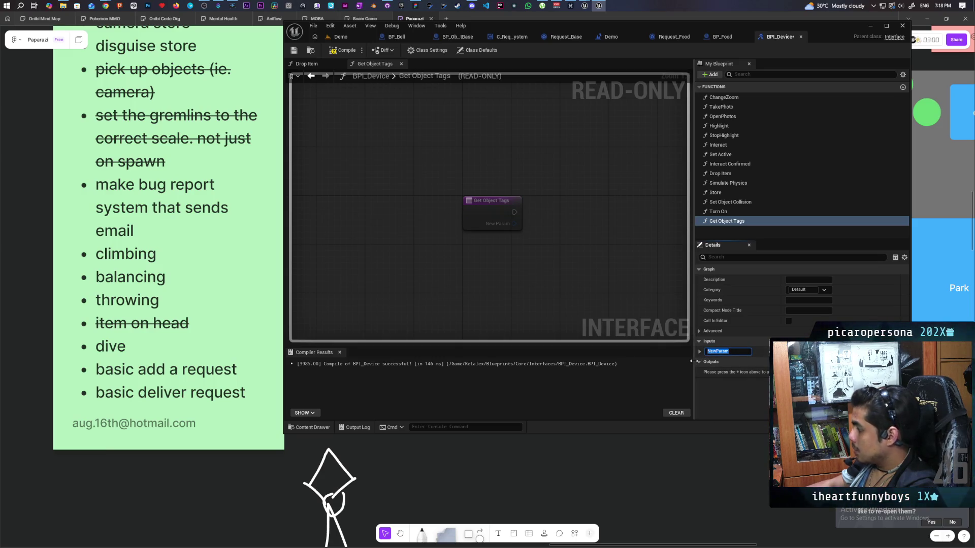
pyautogui.write('Tags')
pyautogui.press('F7')
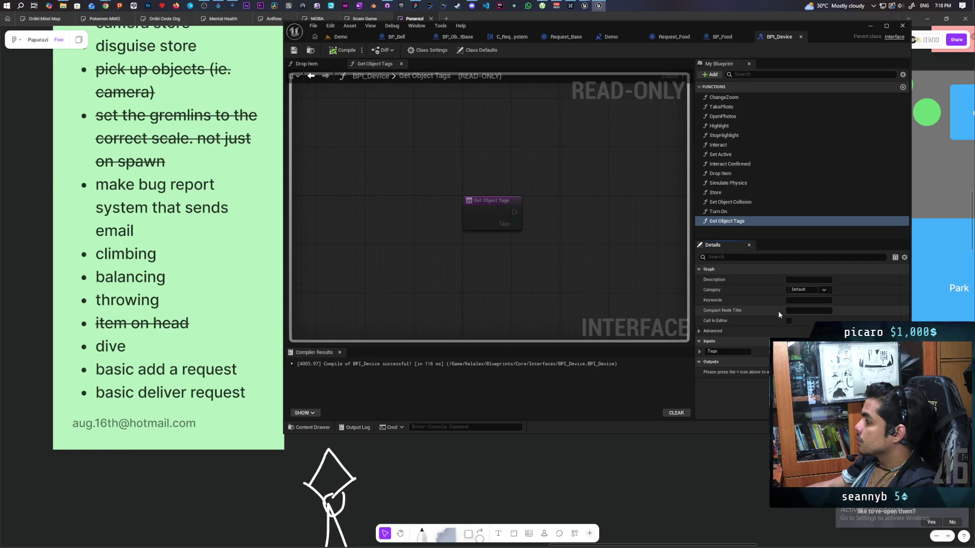
pyautogui.click(898, 362)
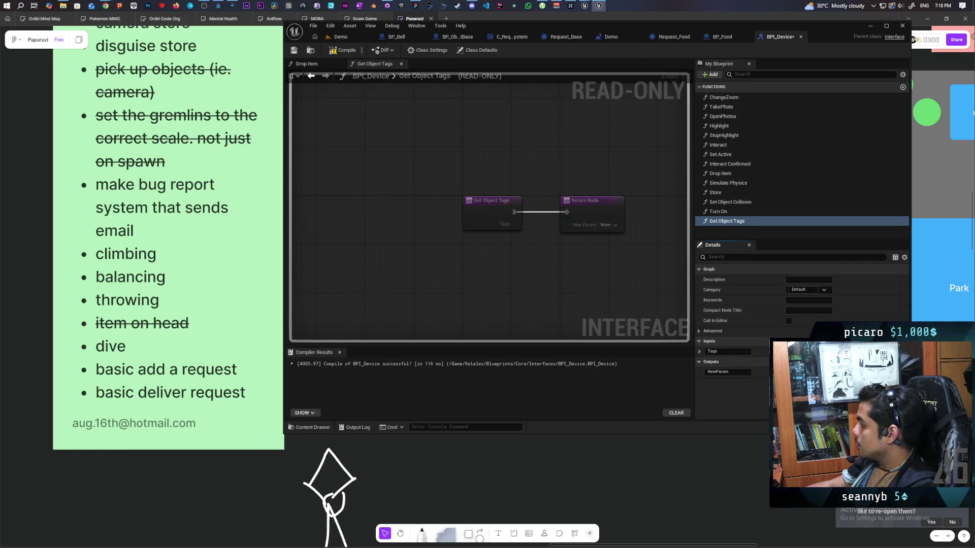
pyautogui.click(898, 351)
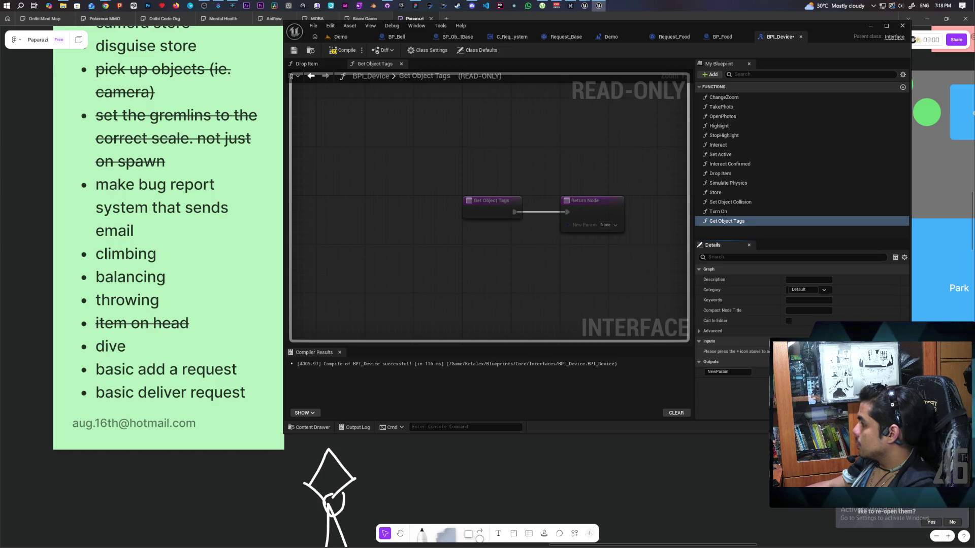
pyautogui.click(726, 372)
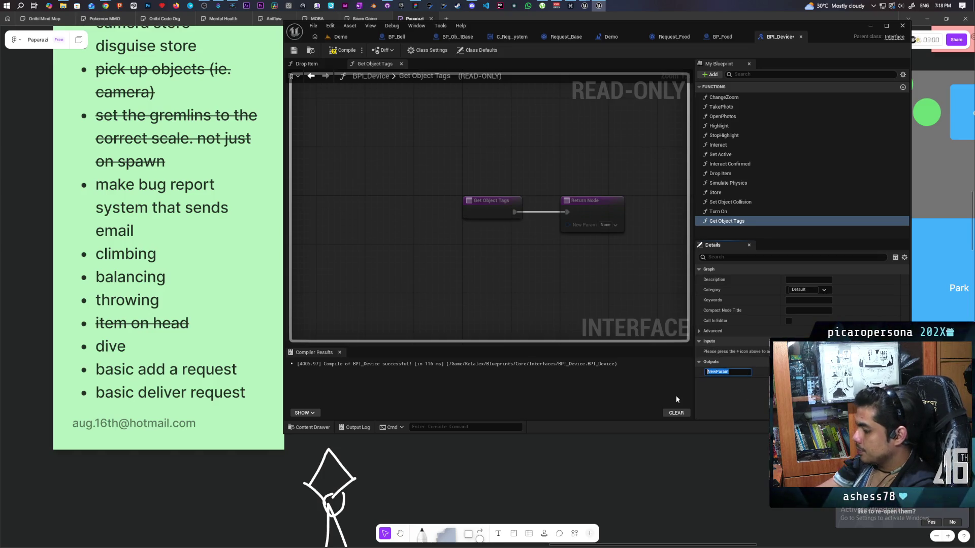
pyautogui.write('Tgs')
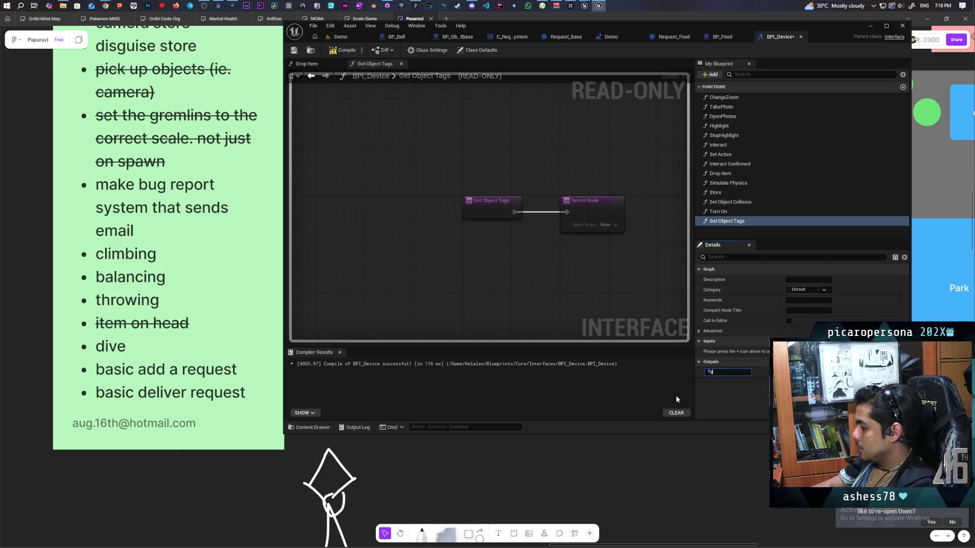
pyautogui.write('s')
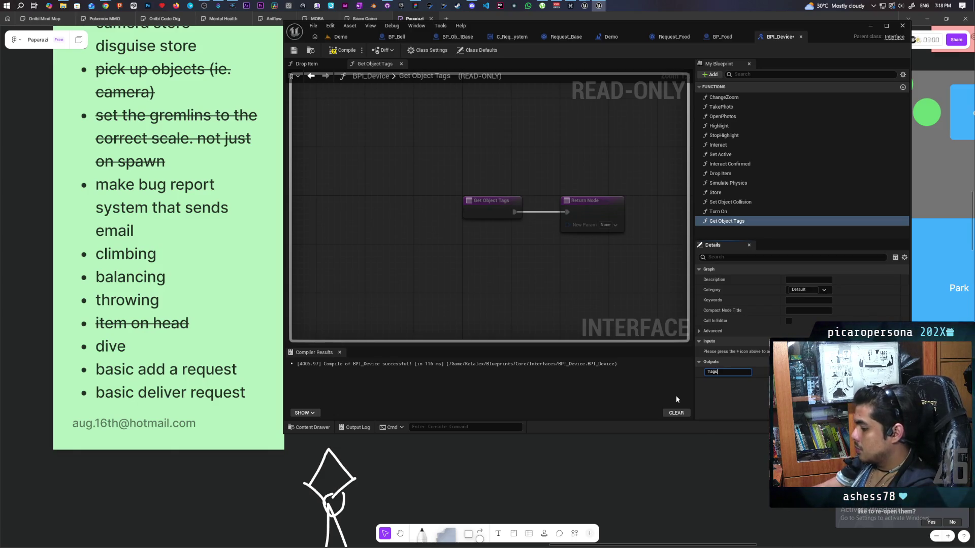
pyautogui.write('s')
pyautogui.press('Return')
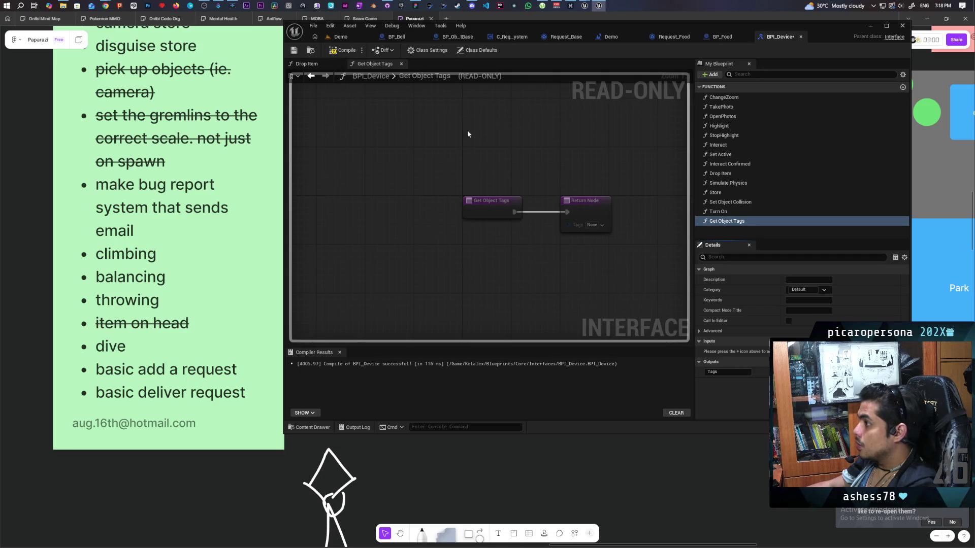
pyautogui.hotkey('ctrl', 's')
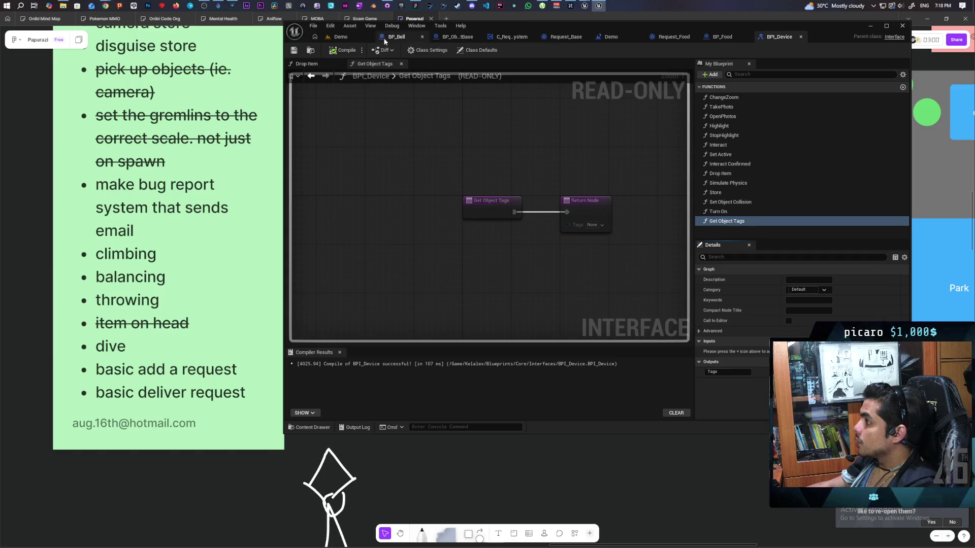
pyautogui.click(457, 37)
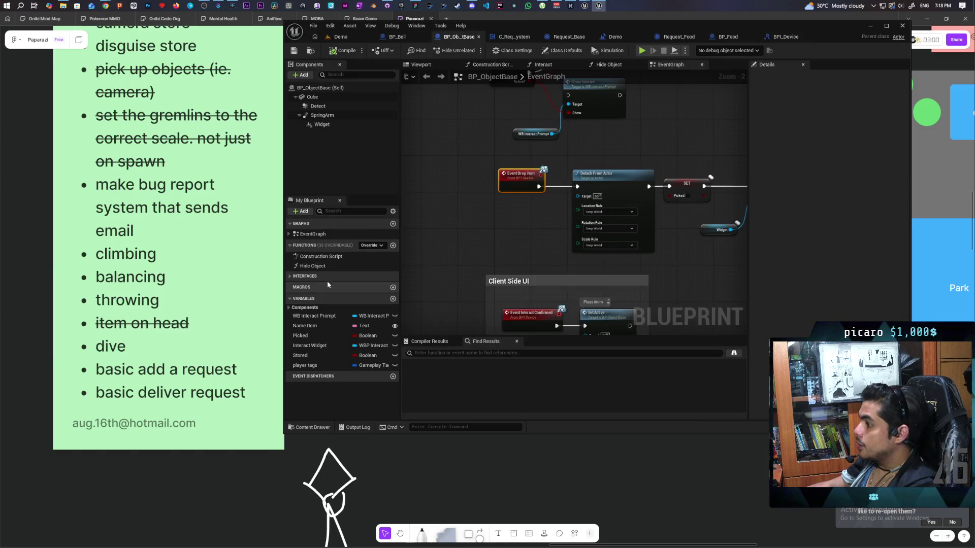
# - Implement Get Object Tags in BP_ObjectBase by returning the tags variable, renamed to Object Tags
pyautogui.click(294, 276)
pyautogui.scroll(-3, 342, 331)
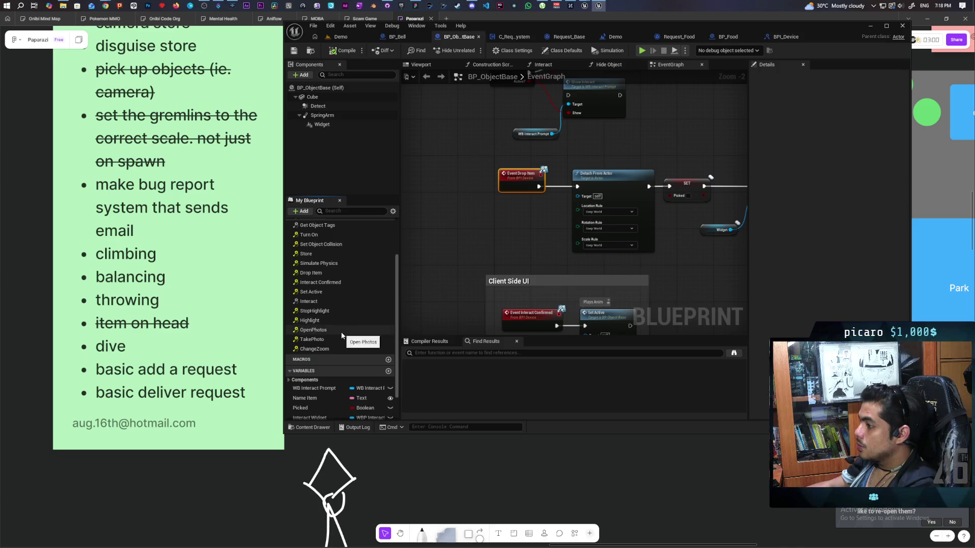
pyautogui.scroll(3, 342, 335)
pyautogui.doubleClick(317, 273)
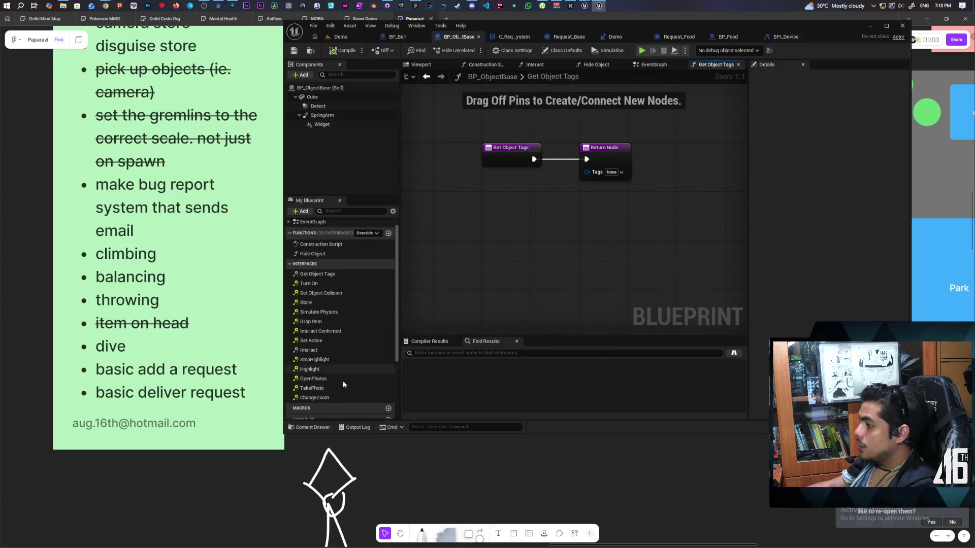
pyautogui.scroll(-4, 342, 384)
pyautogui.moveTo(333, 390)
pyautogui.mouseDown()
pyautogui.moveTo(509, 260)
pyautogui.moveTo(587, 172)
pyautogui.mouseUp()
pyautogui.moveTo(513, 180); pyautogui.dragTo(516, 196)
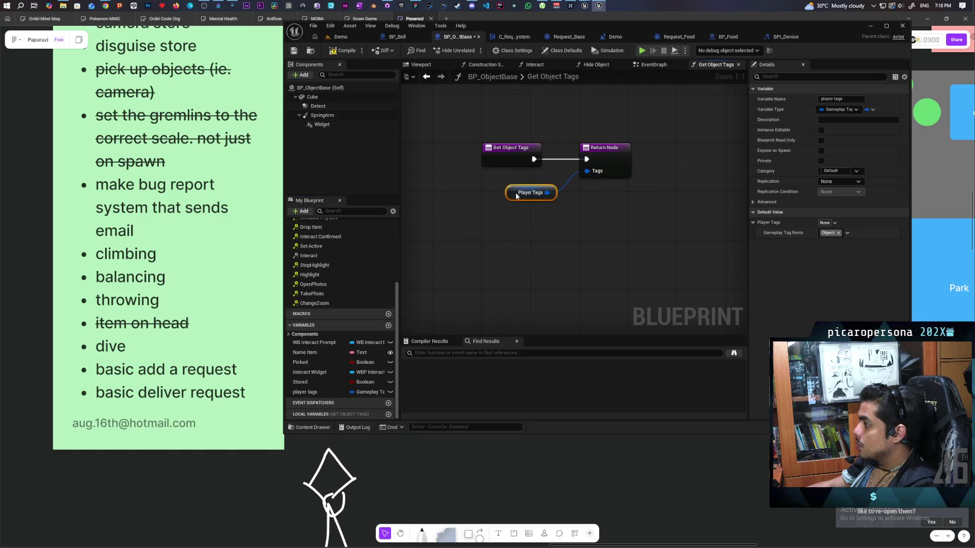
pyautogui.click(849, 99)
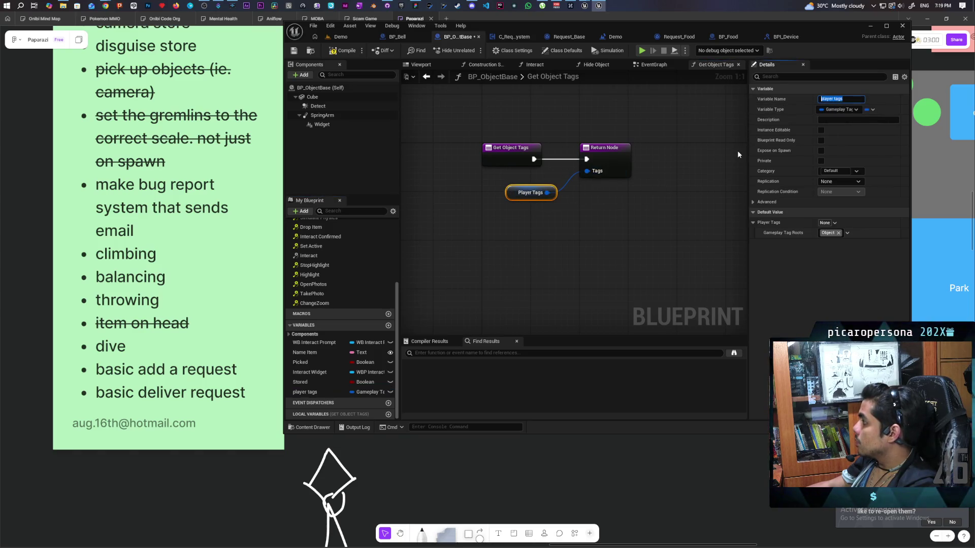
pyautogui.write('Object')
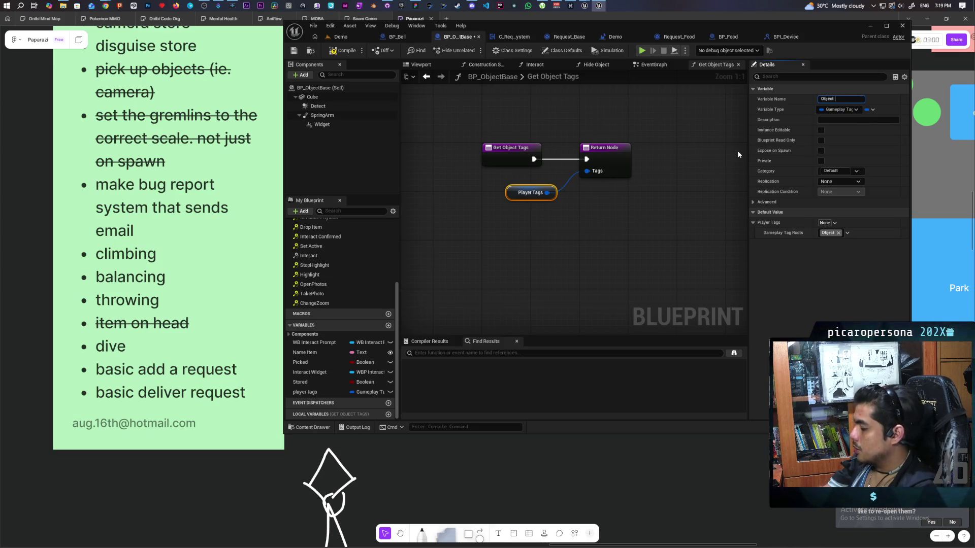
pyautogui.write('gs')
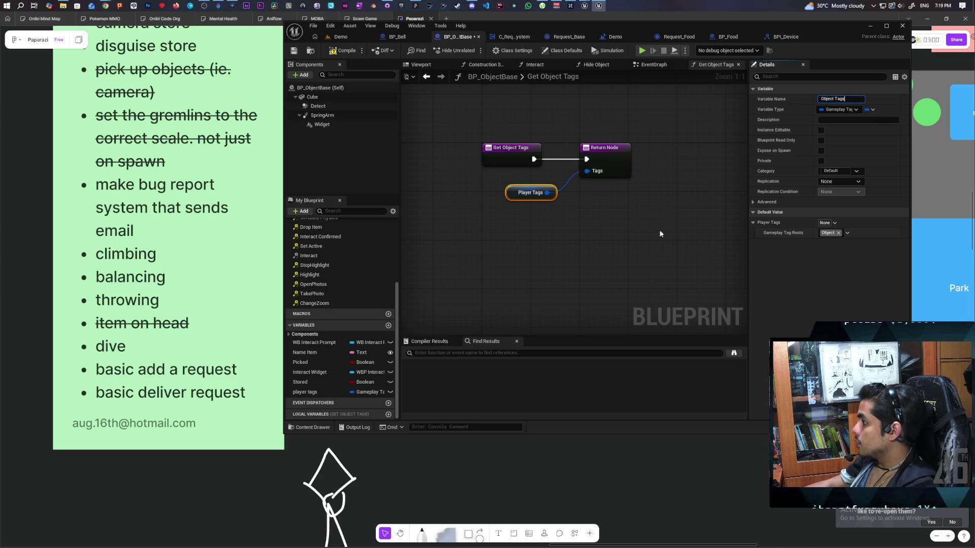
pyautogui.press('Return')
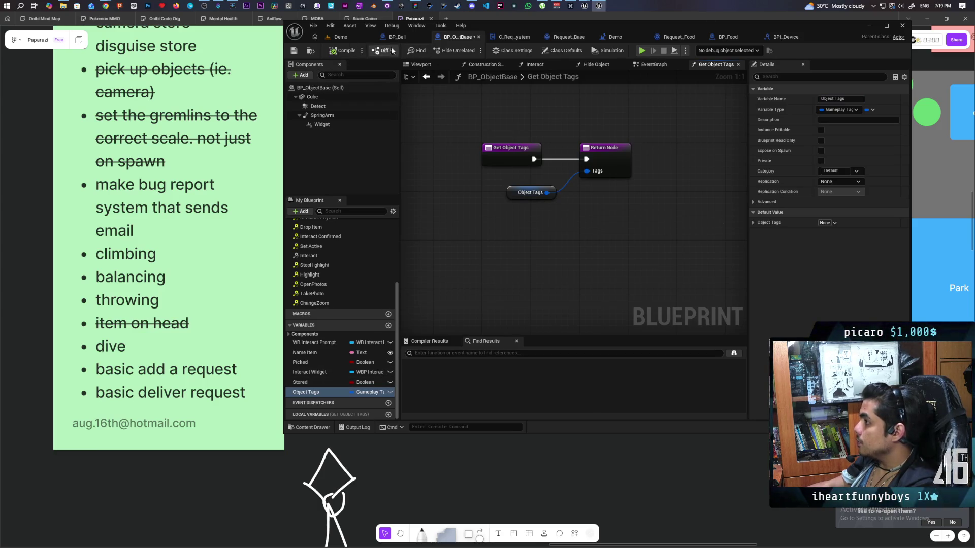
# - Set Object Tags' default value to the Object tag with Object as its tag root, then save
pyautogui.click(768, 222)
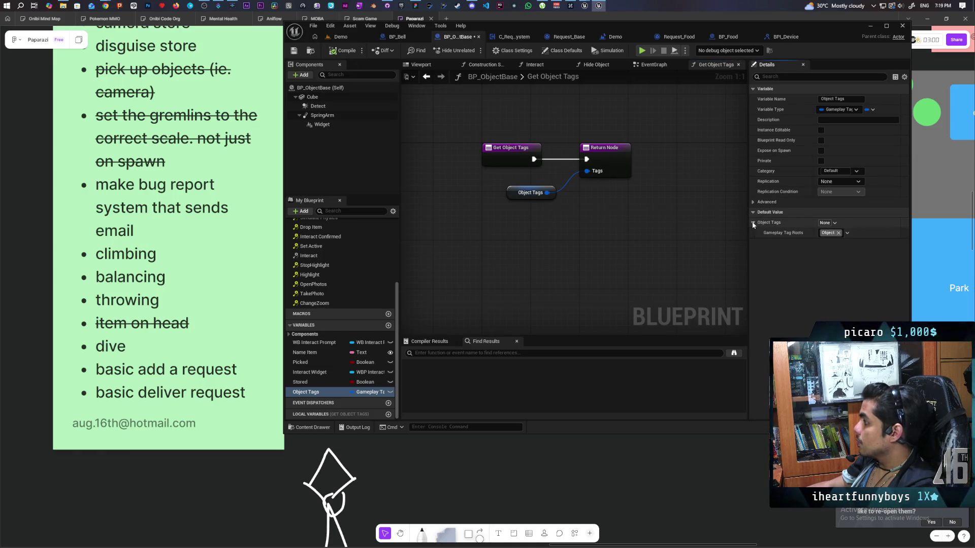
pyautogui.click(826, 223)
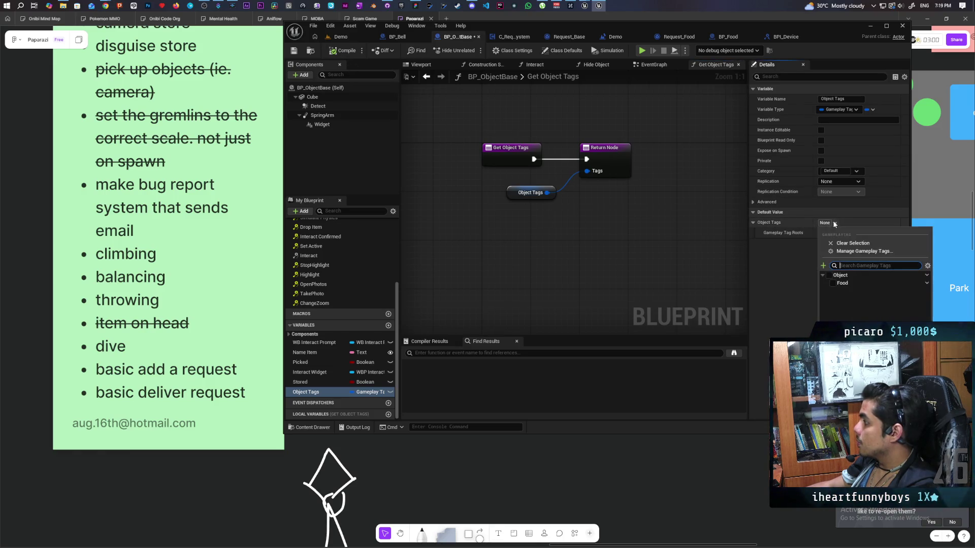
pyautogui.click(785, 259)
pyautogui.click(754, 224)
pyautogui.click(828, 223)
pyautogui.click(830, 275)
pyautogui.click(760, 231)
pyautogui.click(754, 222)
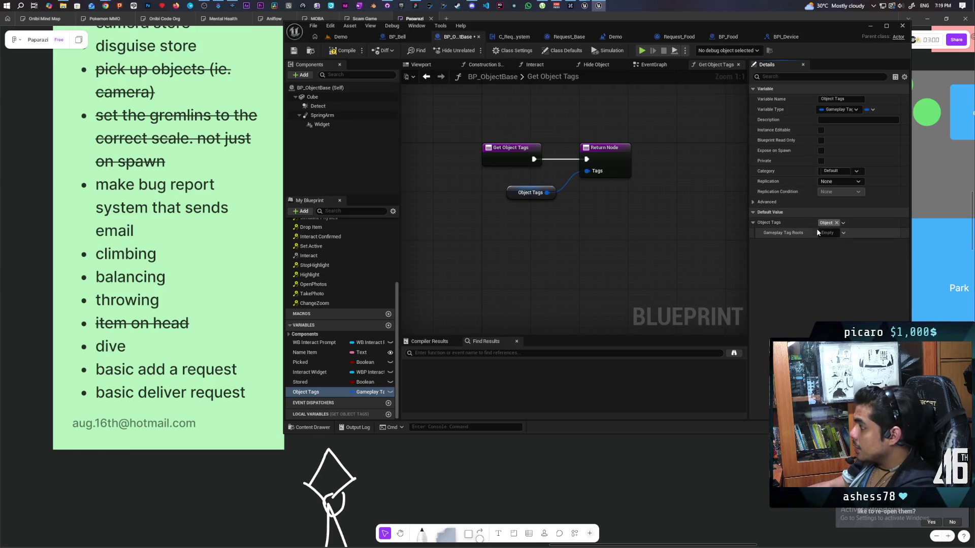
pyautogui.click(842, 231)
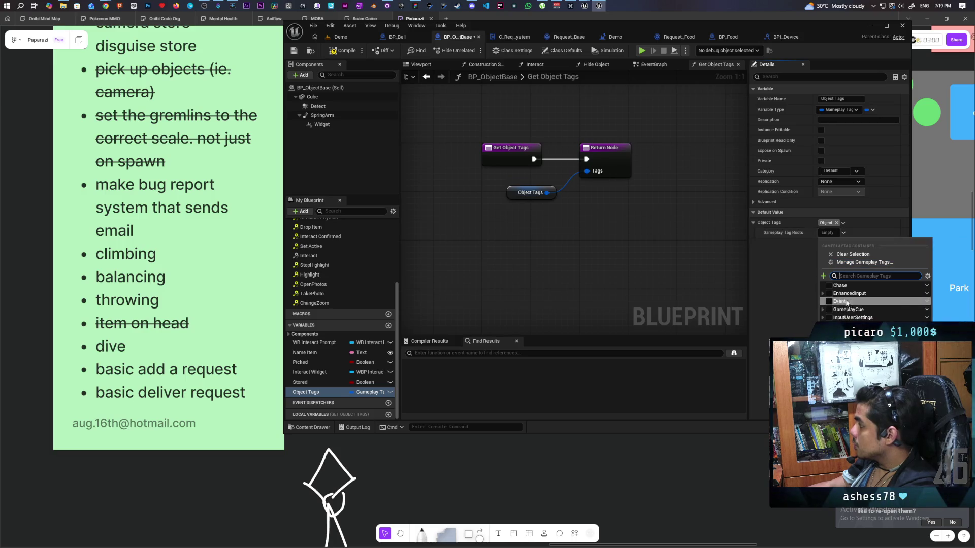
pyautogui.click(829, 285)
pyautogui.click(748, 290)
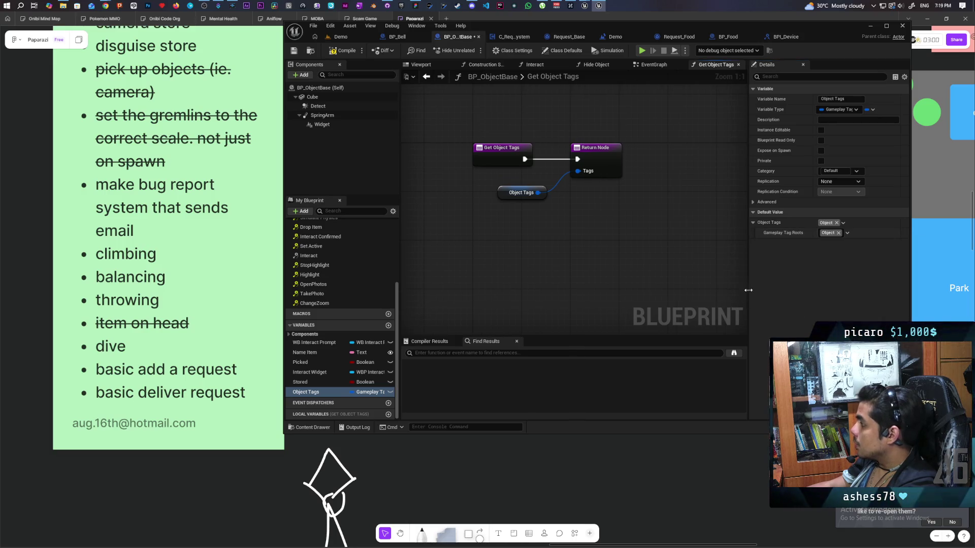
pyautogui.click(293, 50)
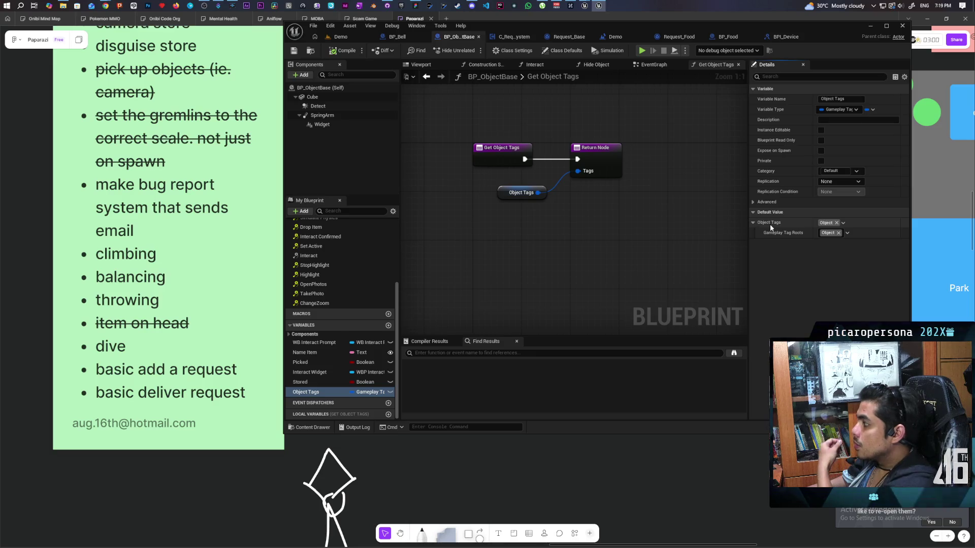
# - Clear and reselect Object as the Object Tags default value, then save the blueprint
pyautogui.click(836, 222)
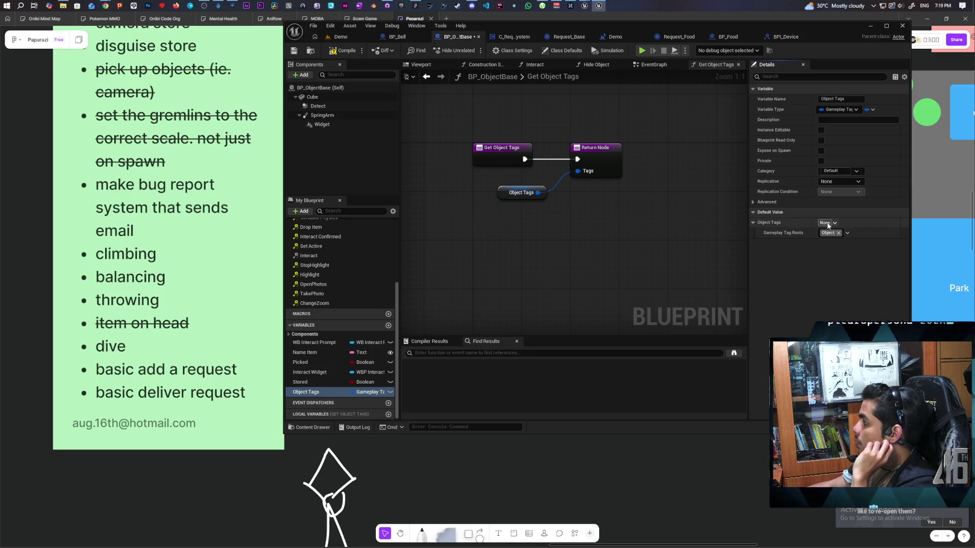
pyautogui.click(847, 233)
pyautogui.click(830, 276)
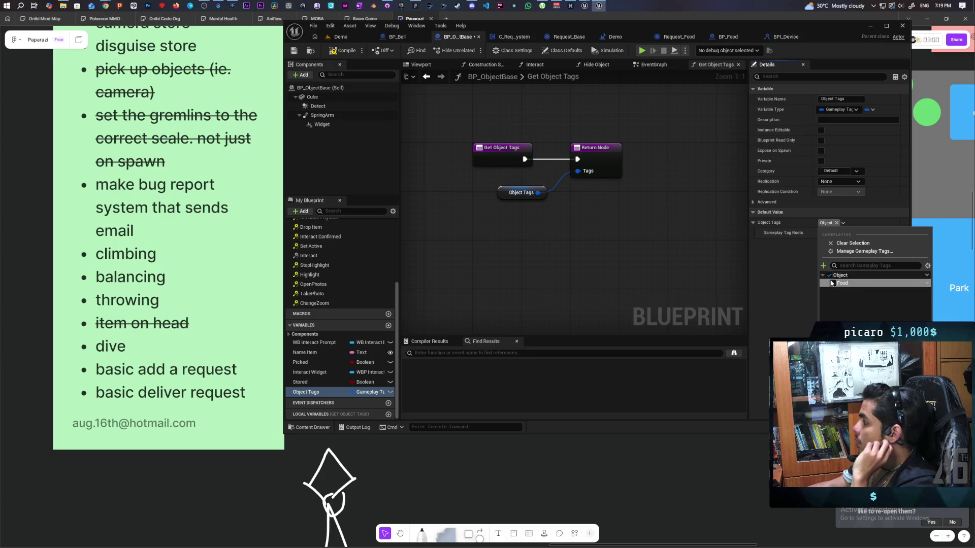
pyautogui.hotkey('ctrl', 's')
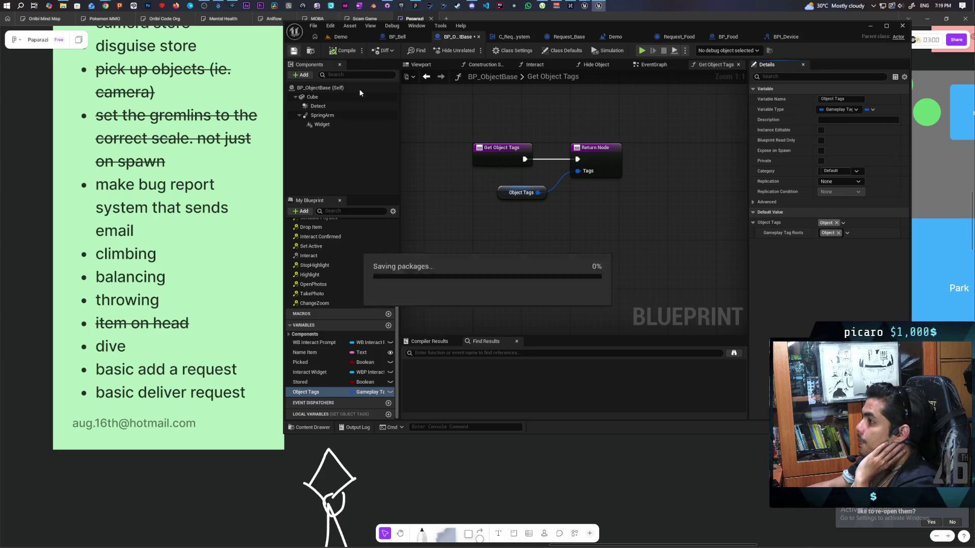
# - Add the Food tag to BP_Food's Object Tags, making it Object.Food, then go to Request_Food's Check Request
pyautogui.click(699, 36)
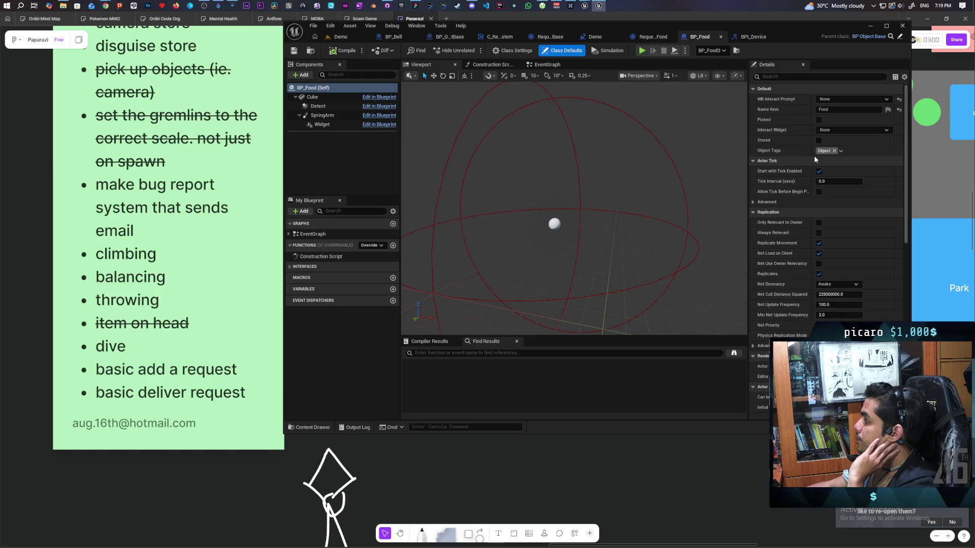
pyautogui.click(841, 151)
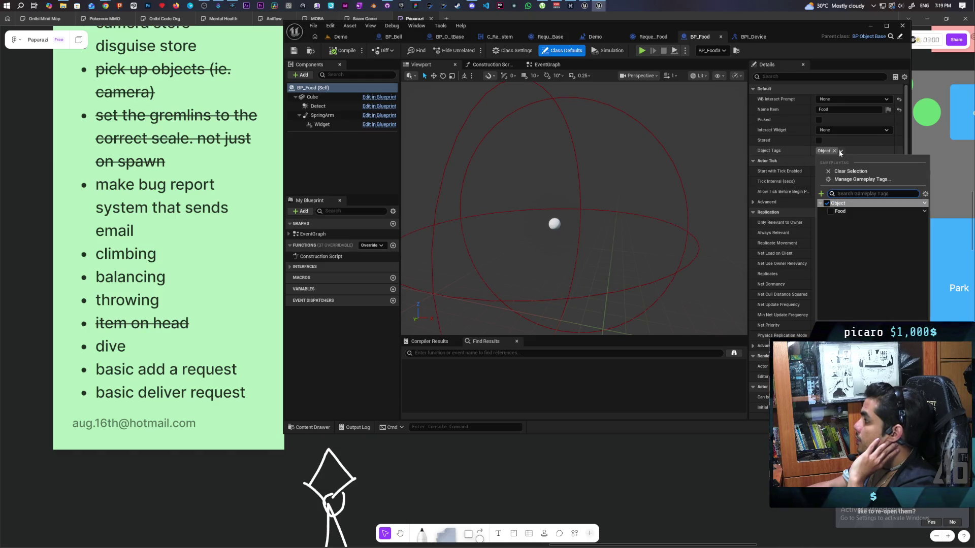
pyautogui.click(831, 213)
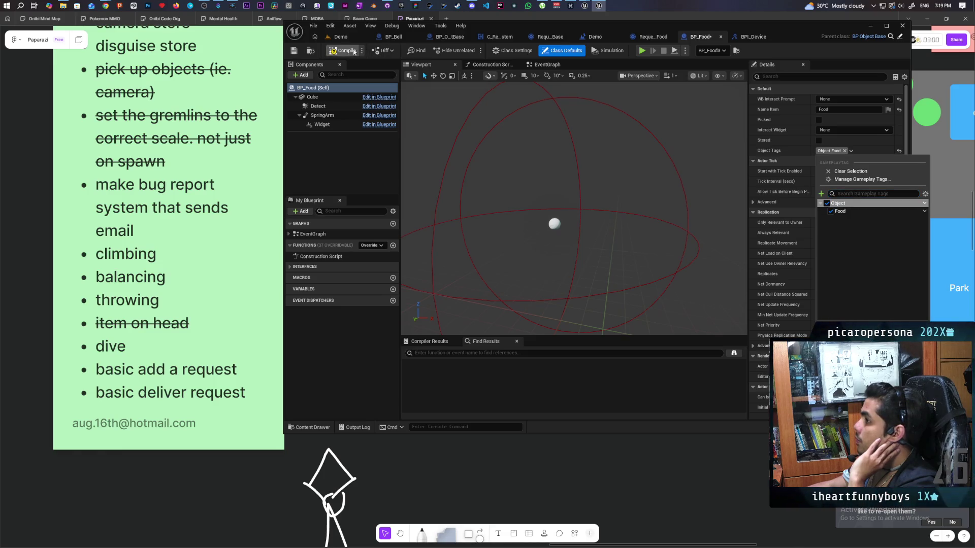
pyautogui.click(294, 51)
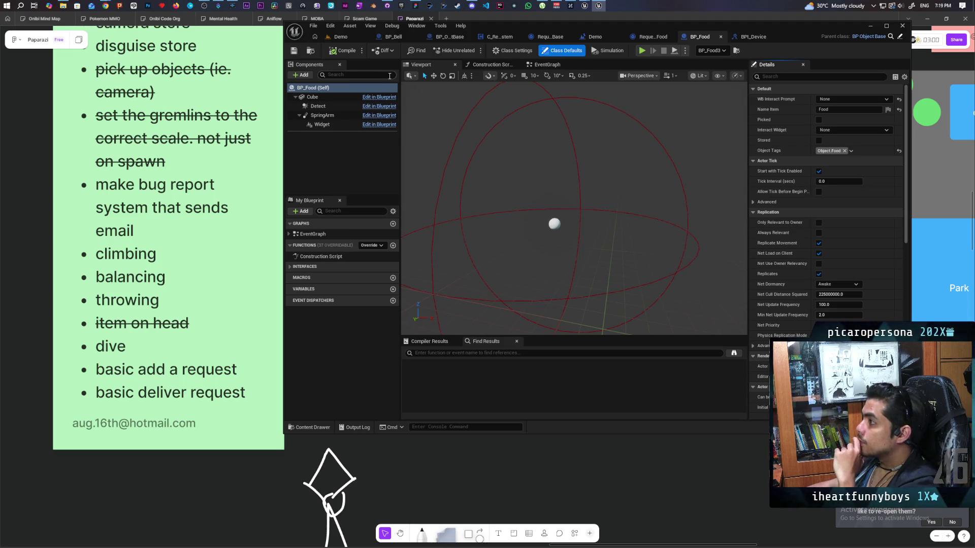
pyautogui.click(651, 41)
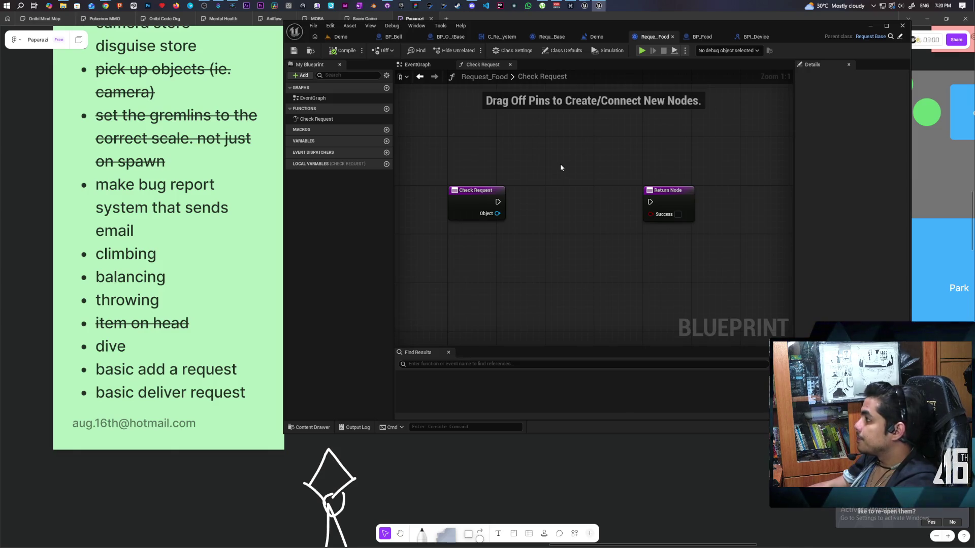
# - Add a Get Object Tags (Message) node fed by Check Request's Object input, aligned beside it
pyautogui.moveTo(537, 232); pyautogui.dragTo(565, 210)
pyautogui.moveTo(556, 124); pyautogui.dragTo(554, 152)
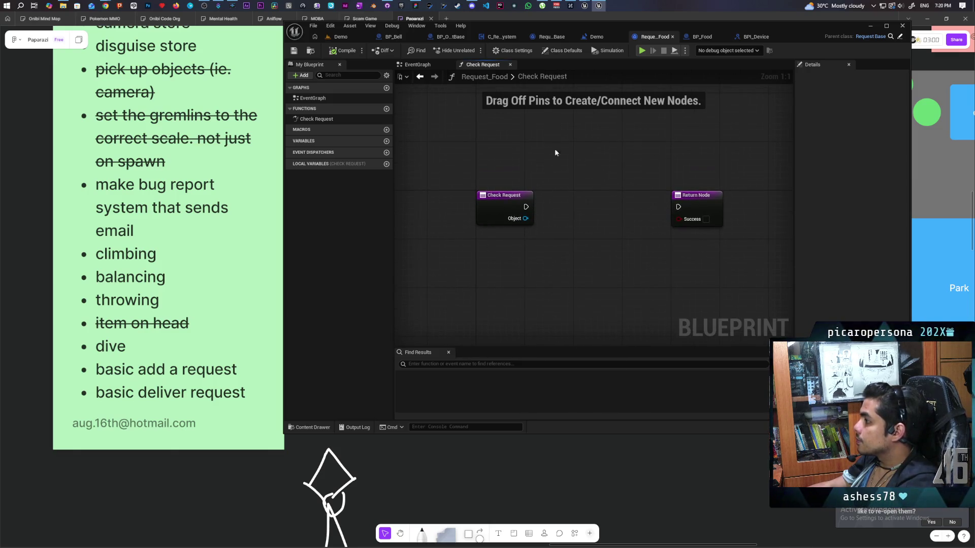
pyautogui.moveTo(546, 235)
pyautogui.mouseDown()
pyautogui.moveTo(543, 208)
pyautogui.moveTo(544, 235)
pyautogui.mouseUp()
pyautogui.write('get tag')
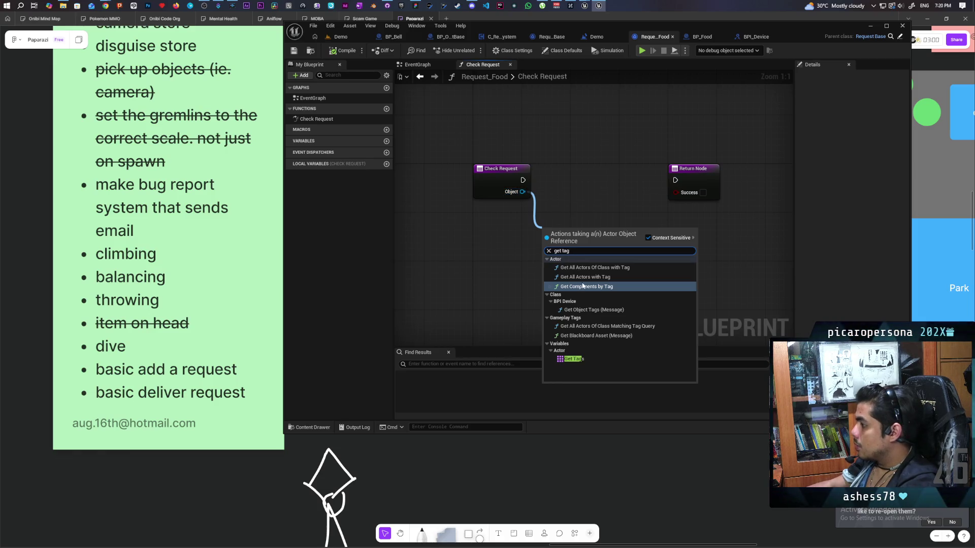
pyautogui.click(588, 309)
pyautogui.moveTo(558, 192); pyautogui.dragTo(568, 170)
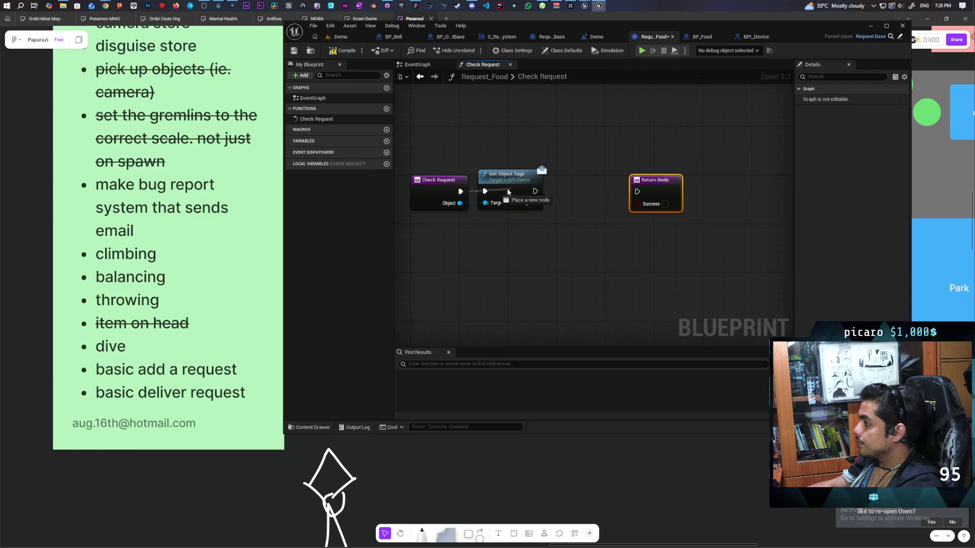
pyautogui.moveTo(514, 188); pyautogui.dragTo(526, 187)
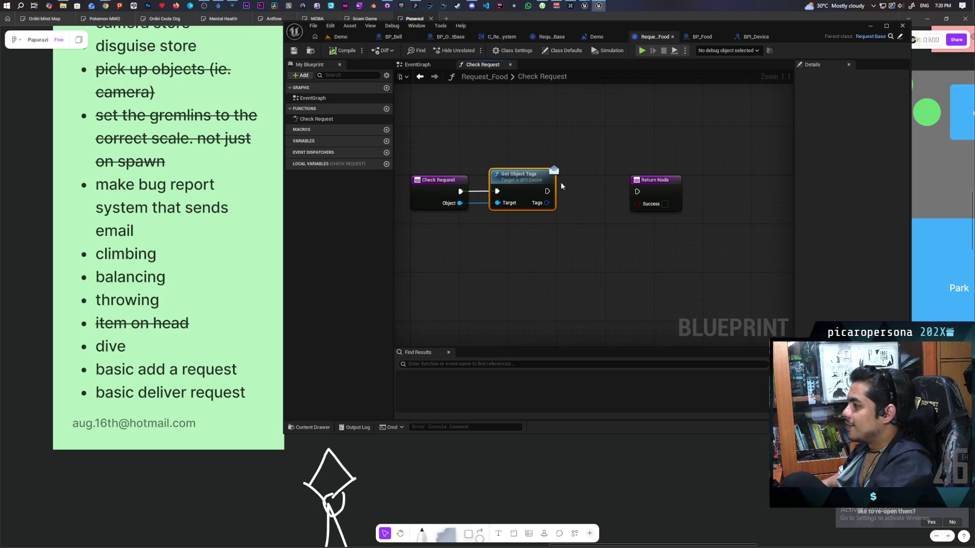
# - Try a Has Matching GameplayTag node off the returned Tags, then delete it
pyautogui.moveTo(548, 203); pyautogui.dragTo(566, 237)
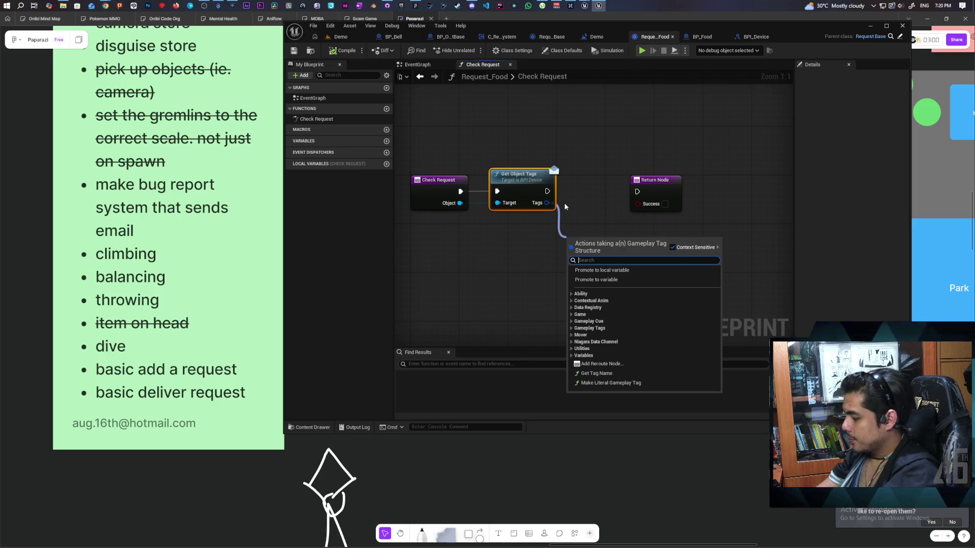
pyautogui.write('has')
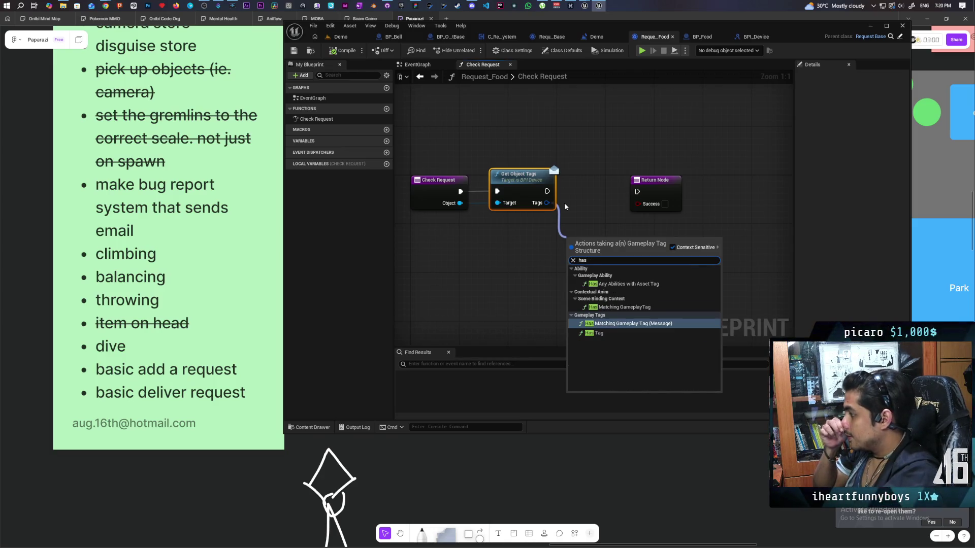
pyautogui.click(636, 307)
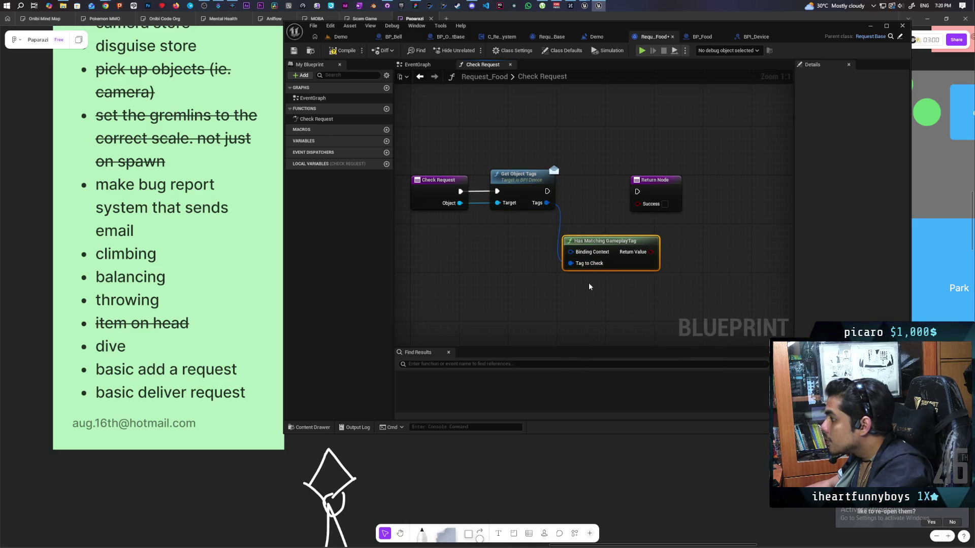
pyautogui.moveTo(547, 203)
pyautogui.mouseDown()
pyautogui.moveTo(567, 254)
pyautogui.moveTo(590, 276)
pyautogui.mouseUp()
pyautogui.press('Escape')
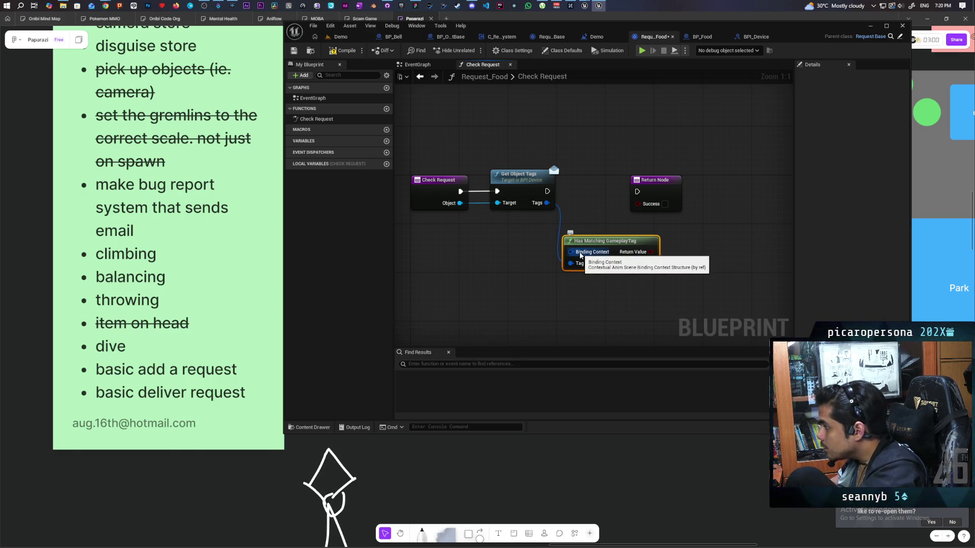
pyautogui.press('Delete')
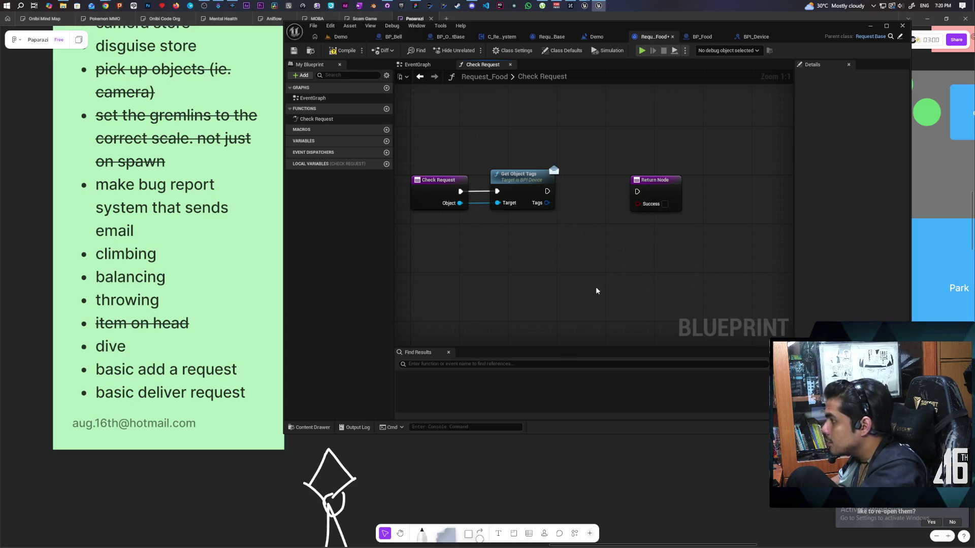
# - Search 'contai' and 'tags' from the Tags pin, adding and then deleting an Is Gameplay Tag Valid node
pyautogui.moveTo(547, 202); pyautogui.dragTo(555, 241)
pyautogui.write('contai')
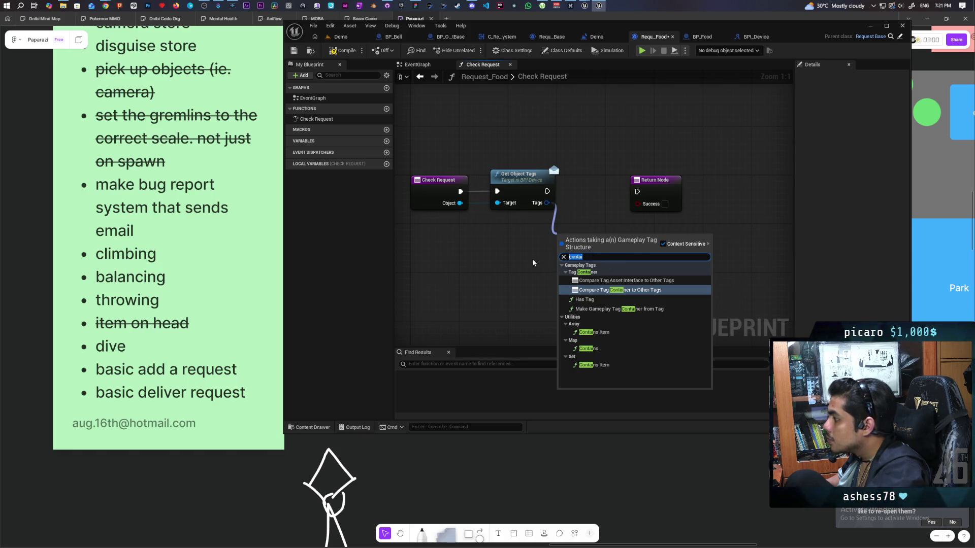
pyautogui.write('tags')
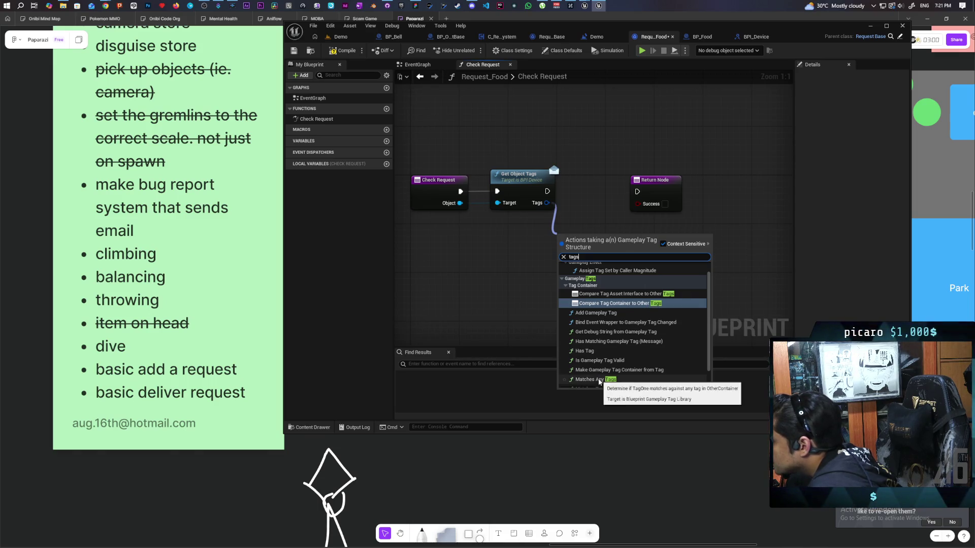
pyautogui.scroll(-1, 624, 356)
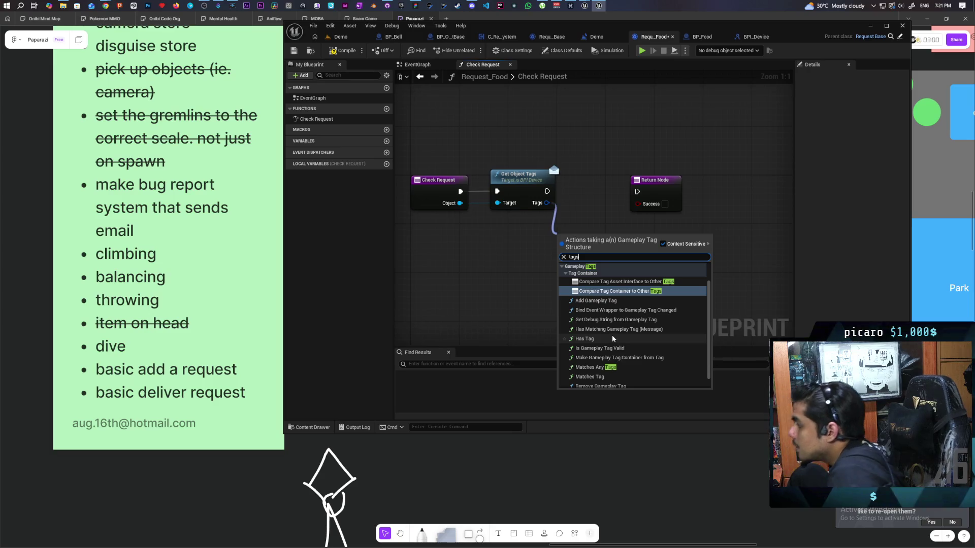
pyautogui.scroll(-1, 613, 338)
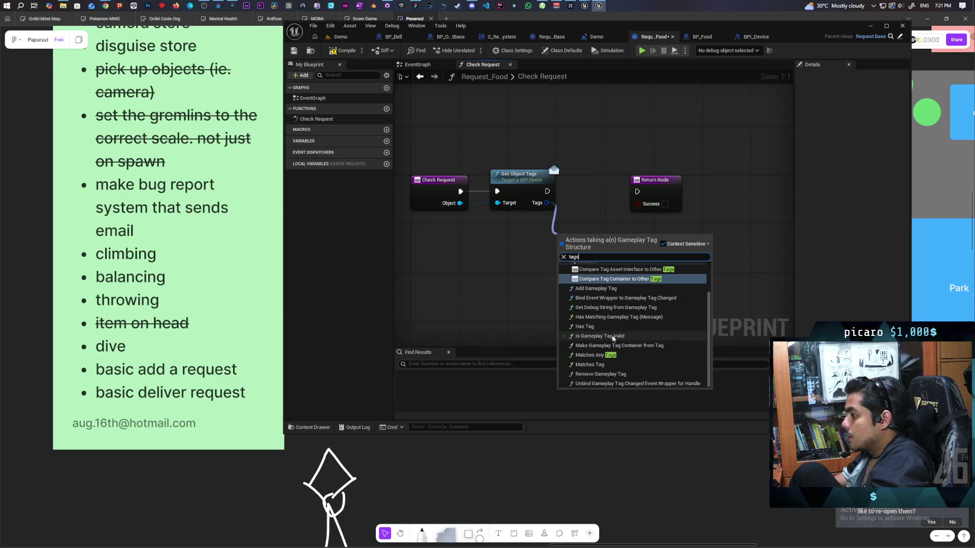
pyautogui.click(612, 339)
pyautogui.press('Delete')
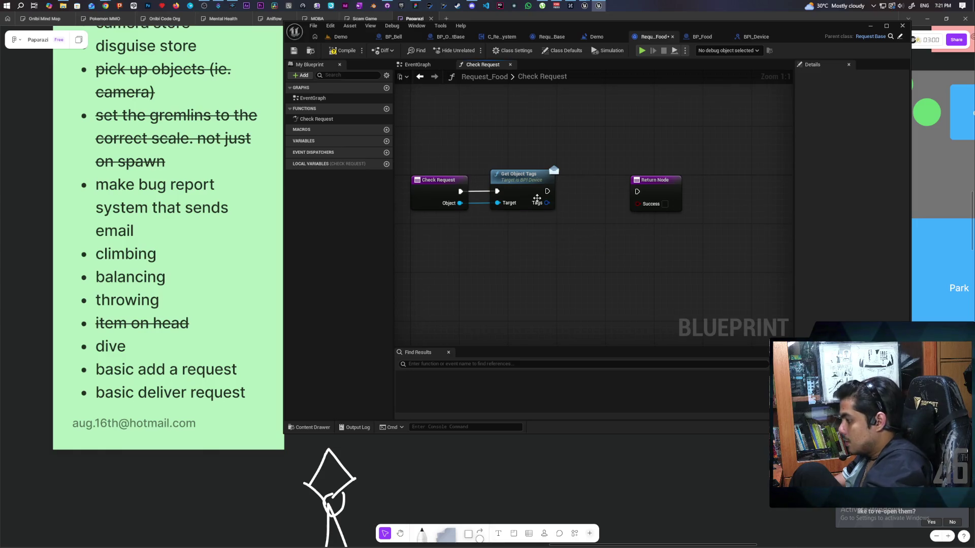
# - Add a Has Tag node via 'has tag' and connect Tags to its Tag Container input
pyautogui.moveTo(548, 208); pyautogui.dragTo(559, 236)
pyautogui.write('has tag')
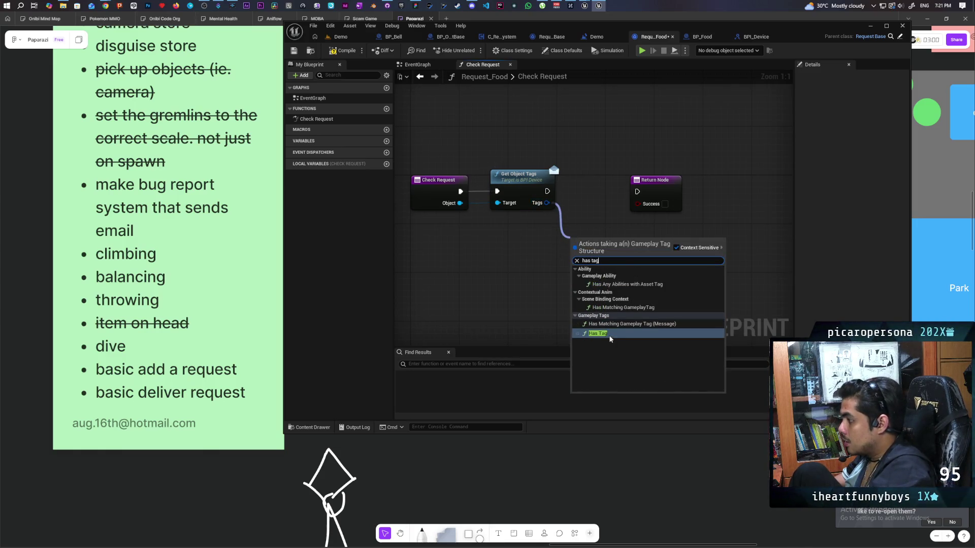
pyautogui.click(609, 333)
pyautogui.moveTo(632, 259)
pyautogui.mouseDown()
pyautogui.moveTo(608, 273)
pyautogui.moveTo(620, 273)
pyautogui.moveTo(566, 272)
pyautogui.mouseUp()
pyautogui.press('Escape')
pyautogui.moveTo(547, 203); pyautogui.dragTo(570, 277)
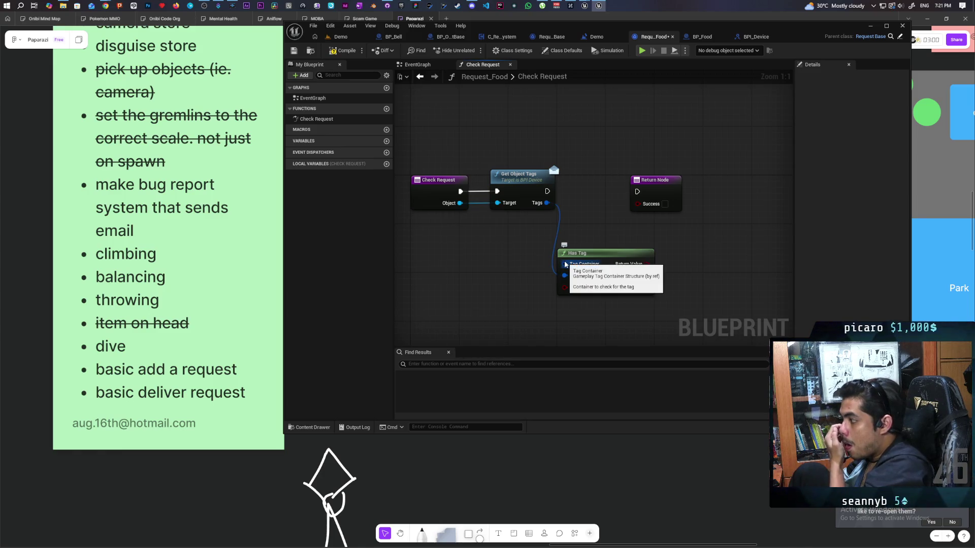
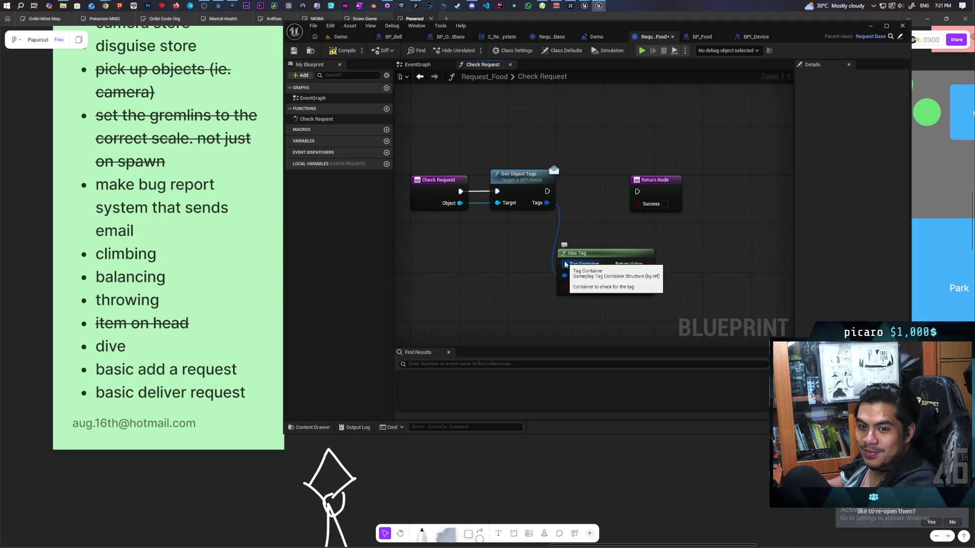
# - Disconnect Get Object Tags from Has Tag's Tag input in Check Request and recompile Request_Food
pyautogui.moveTo(583, 228); pyautogui.dragTo(561, 206)
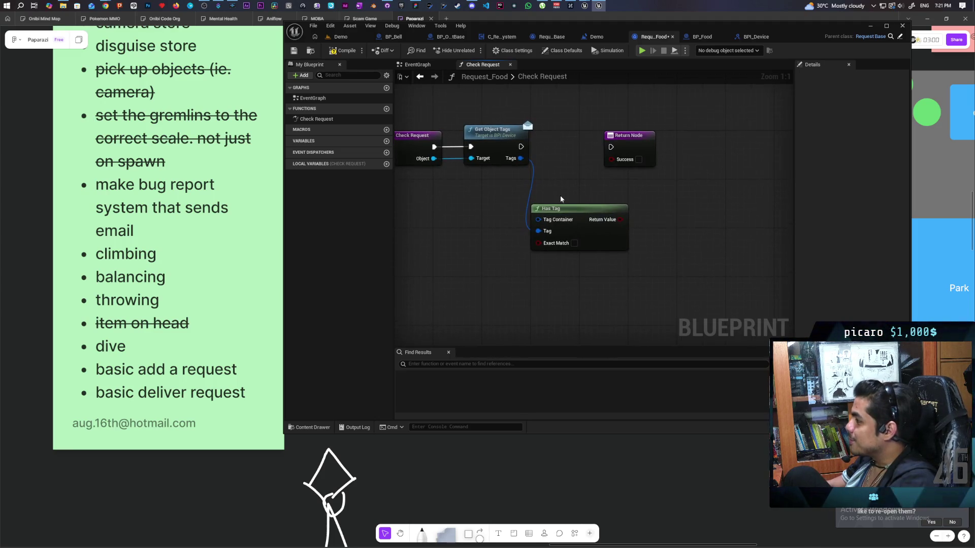
pyautogui.keyDown('alt'); pyautogui.click(538, 231); pyautogui.keyUp('alt')
pyautogui.click(569, 232)
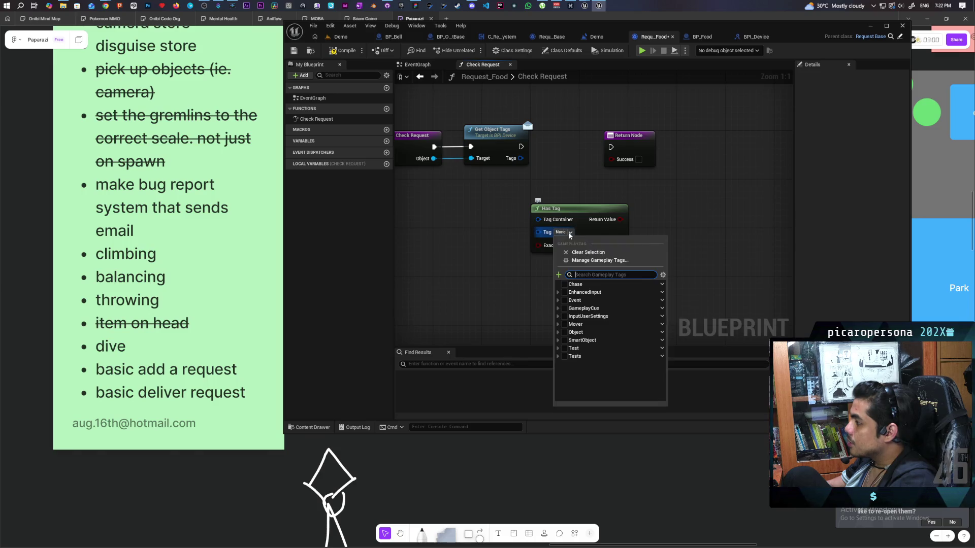
pyautogui.click(515, 273)
pyautogui.click(515, 161)
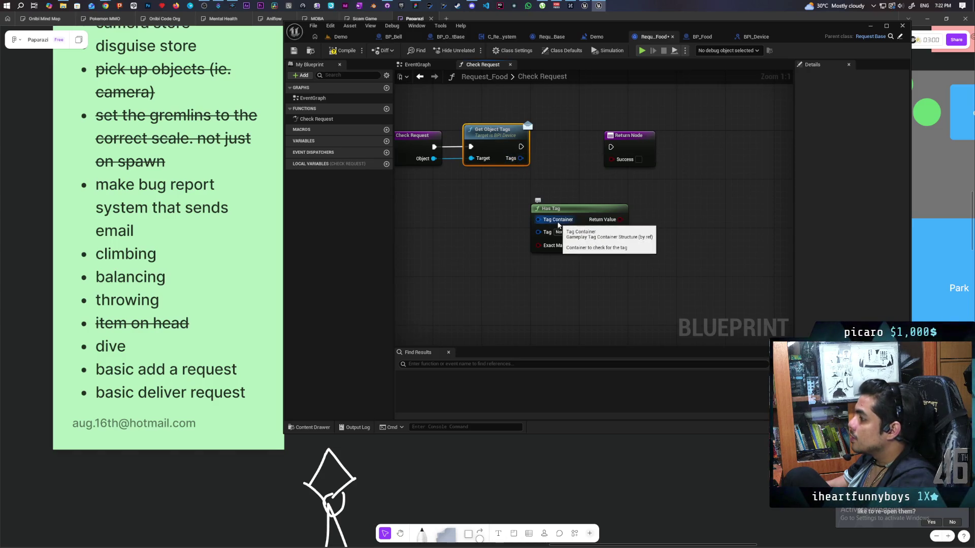
pyautogui.click(520, 227)
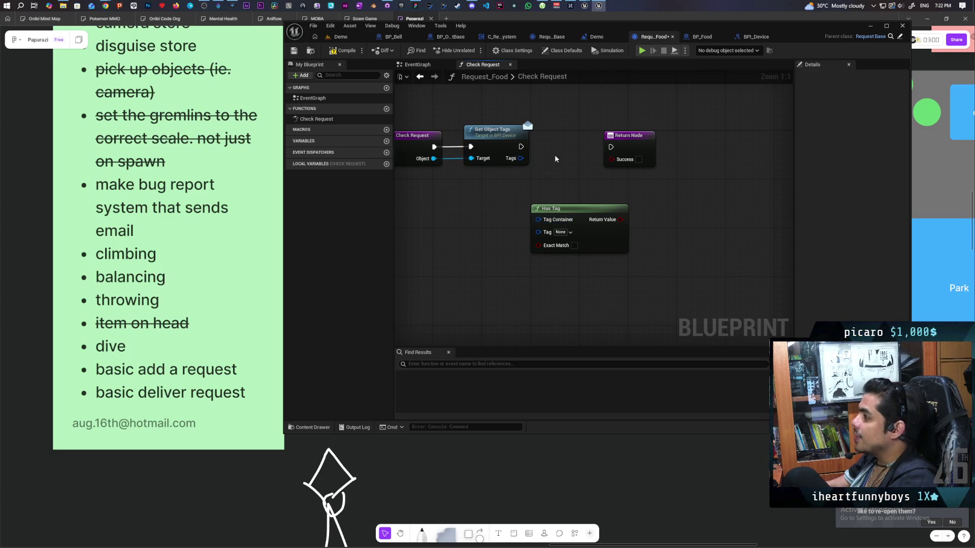
pyautogui.click(343, 50)
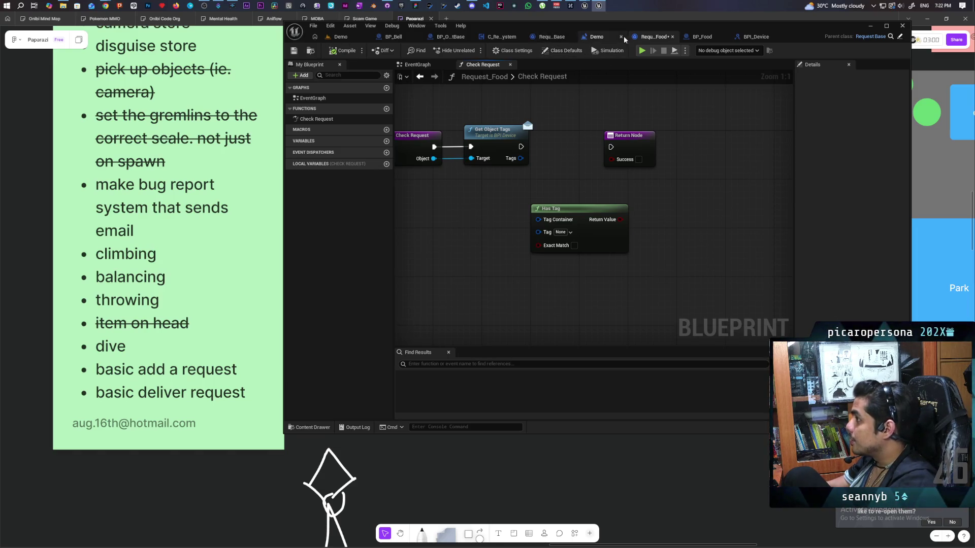
pyautogui.click(450, 39)
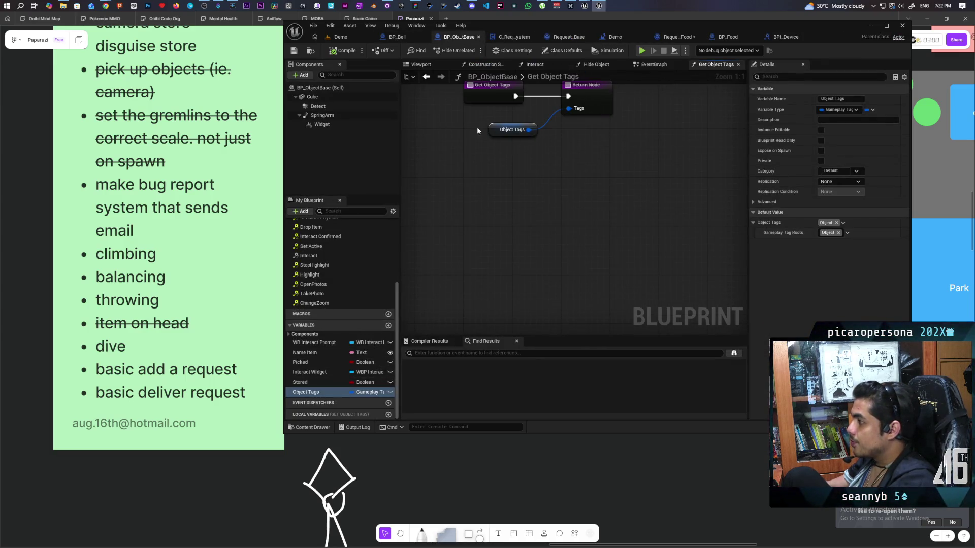
# - Delete the Object Tags getter, make Object Tags a Gameplay Tag Container defaulting to Object, compile and save
pyautogui.click(512, 129)
pyautogui.press('Delete')
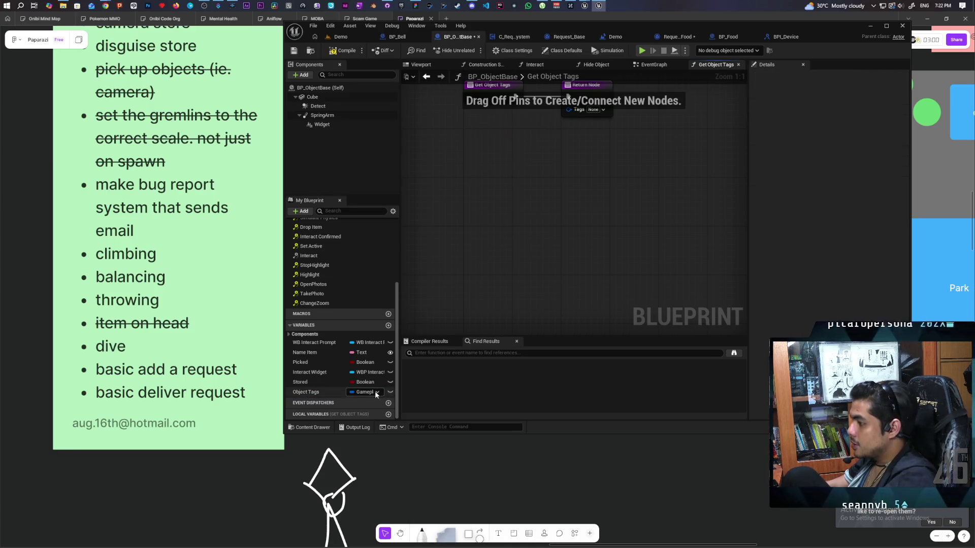
pyautogui.click(375, 393)
pyautogui.write('gamepla')
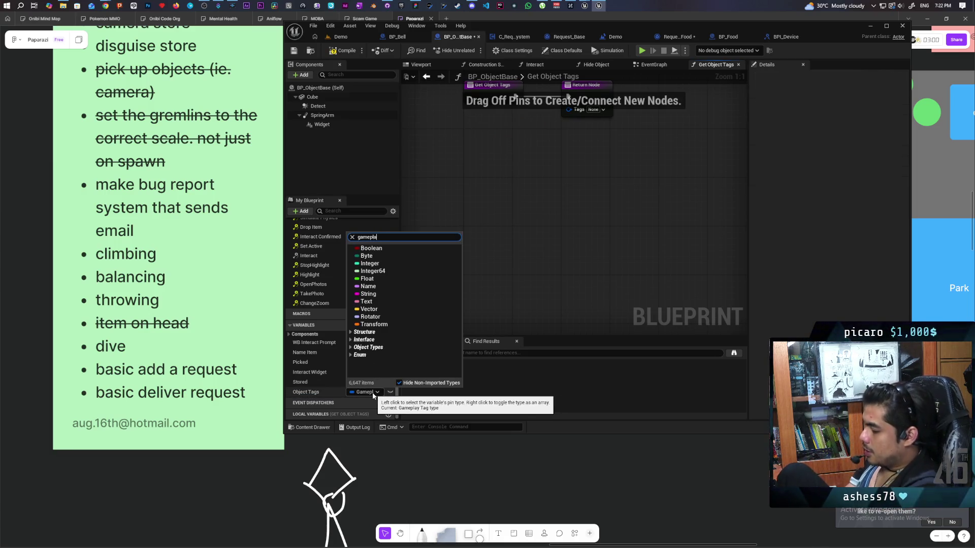
pyautogui.write('y tag contai')
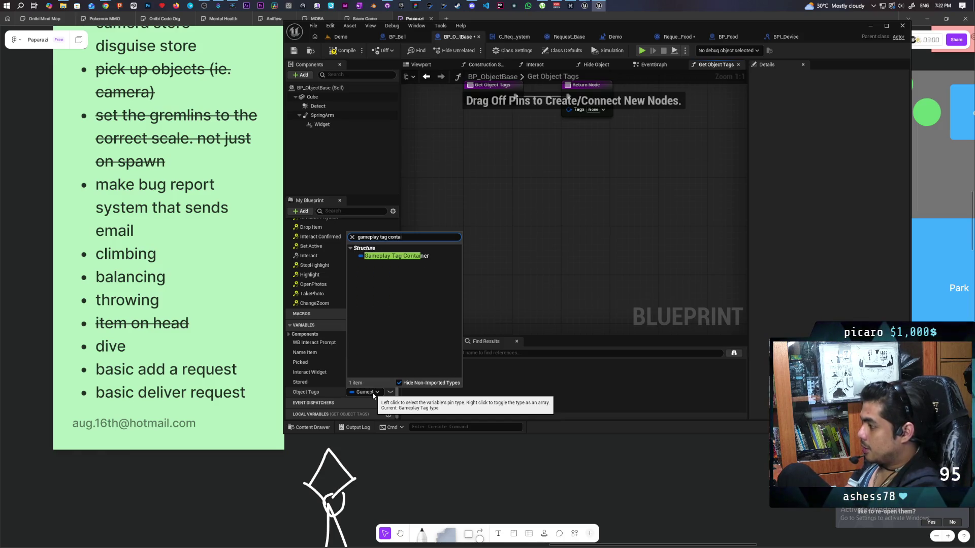
pyautogui.click(419, 256)
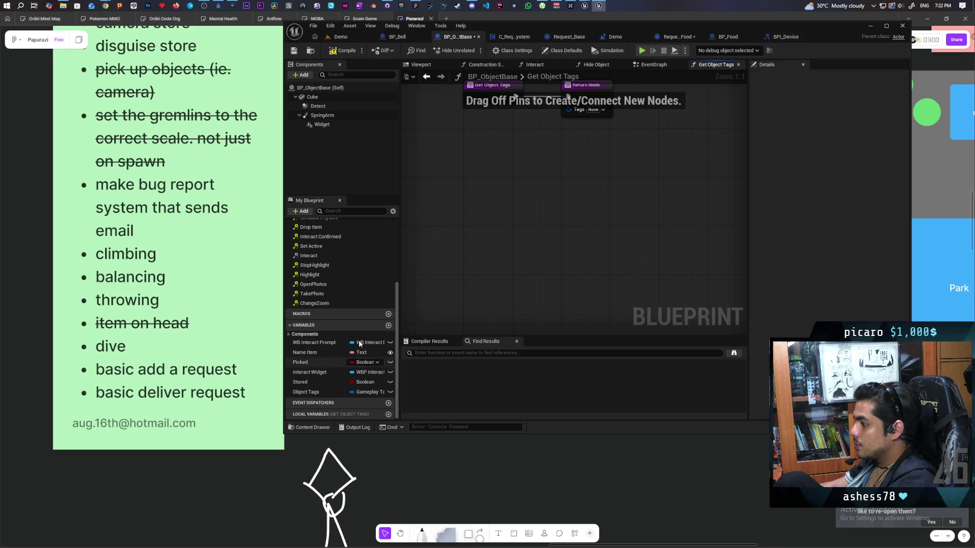
pyautogui.click(306, 392)
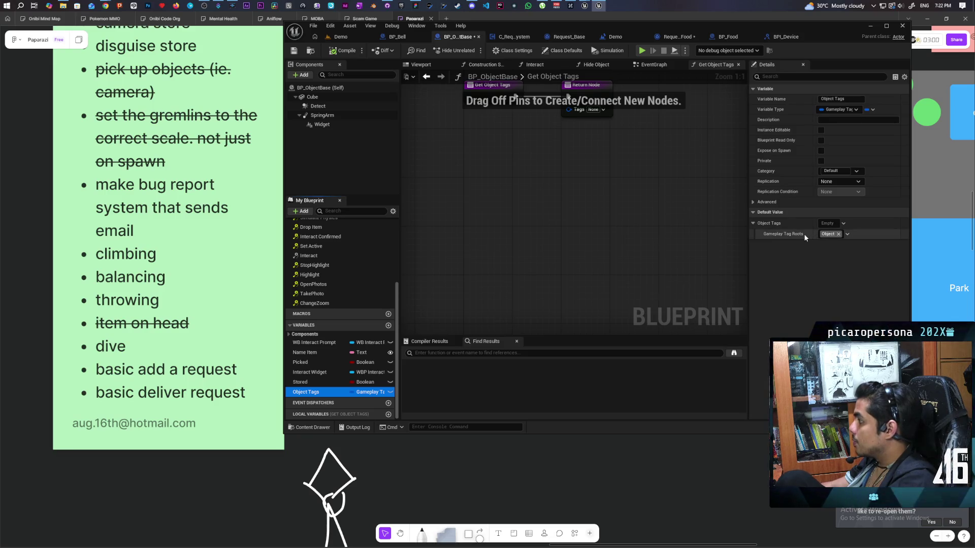
pyautogui.click(839, 223)
pyautogui.click(829, 275)
pyautogui.click(484, 185)
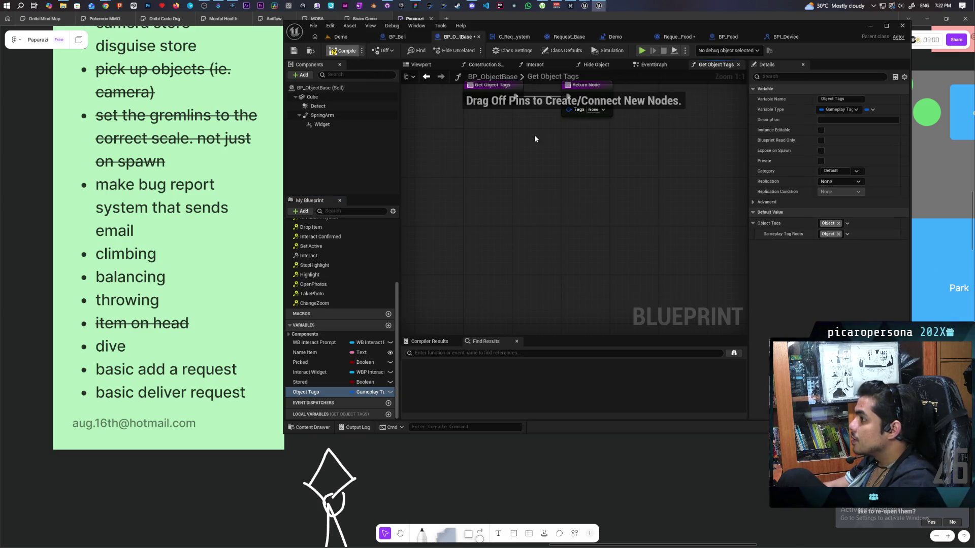
pyautogui.press('F7')
pyautogui.hotkey('ctrl', 's')
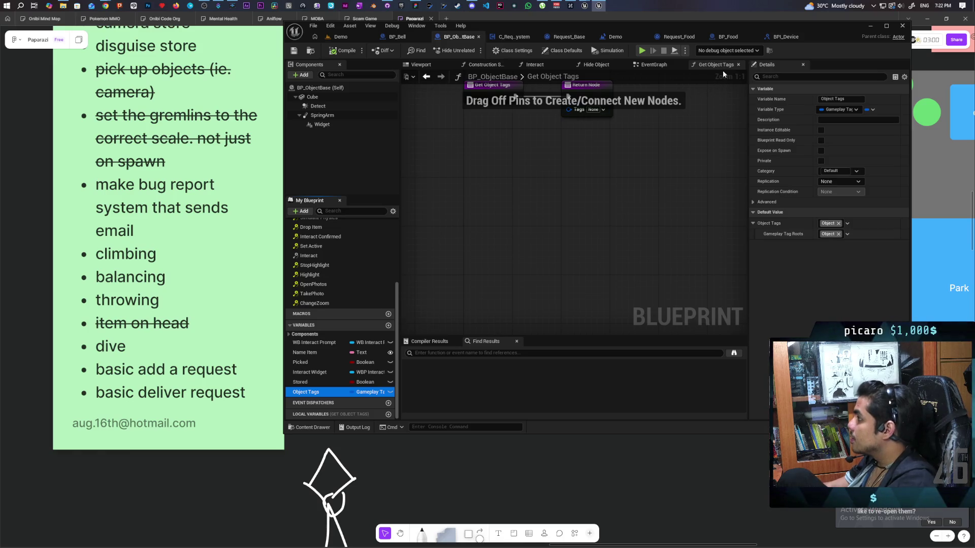
# - Add the Food tag to BP_Food's Object Tags and compile BP_Food
pyautogui.click(726, 37)
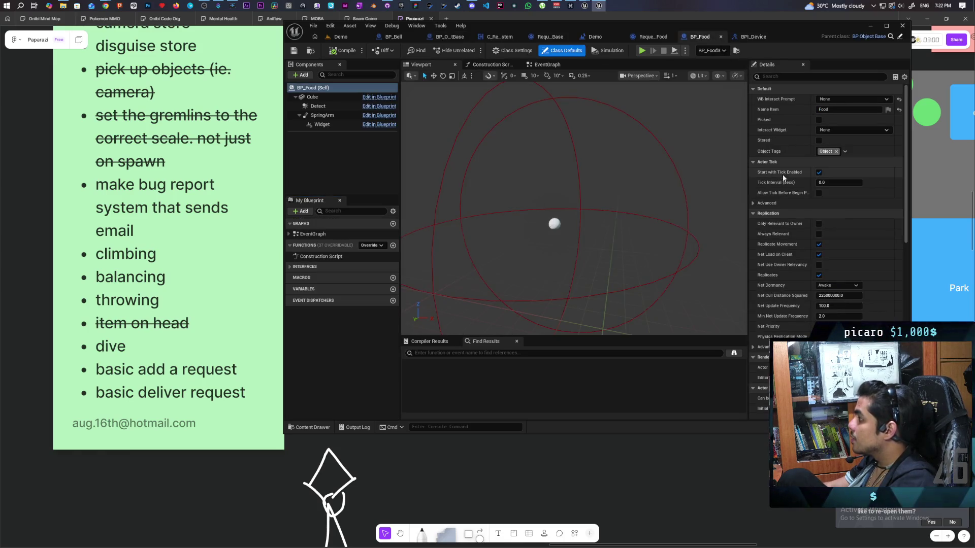
pyautogui.click(845, 152)
pyautogui.click(830, 212)
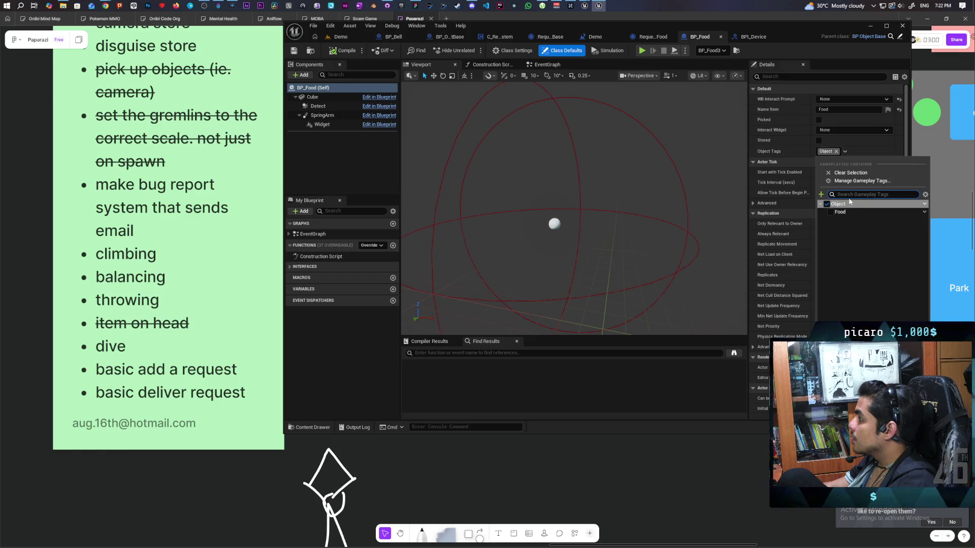
pyautogui.click(347, 53)
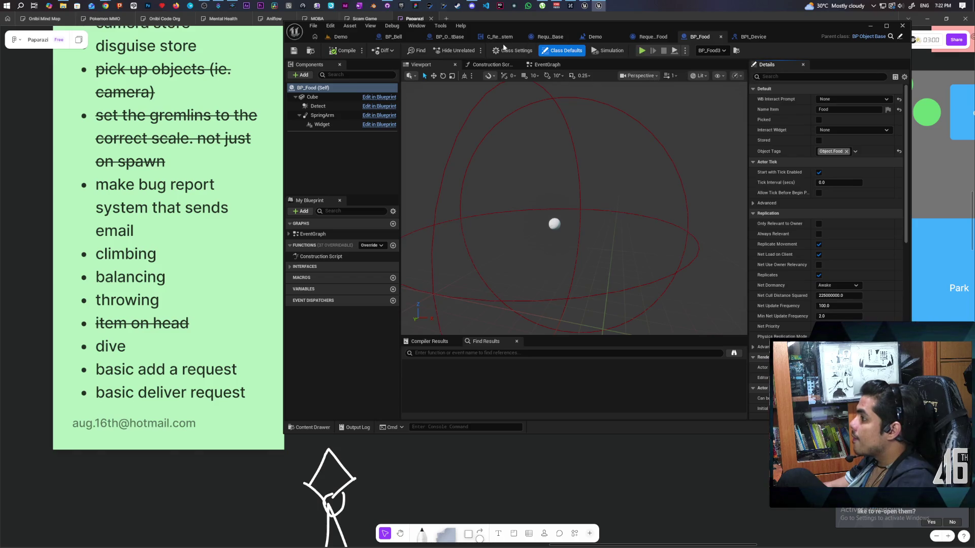
pyautogui.click(457, 38)
pyautogui.moveTo(583, 153)
pyautogui.mouseDown()
pyautogui.moveTo(572, 207)
pyautogui.moveTo(600, 224)
pyautogui.mouseUp()
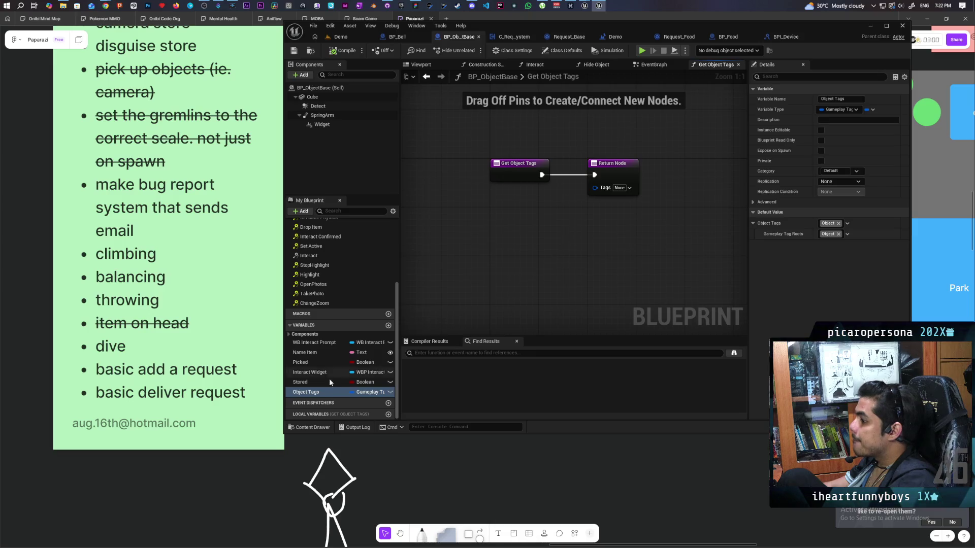
# - Drop an Object Tags getter into BP_ObjectBase's Get Object Tags graph and save the blueprint
pyautogui.moveTo(318, 392); pyautogui.dragTo(522, 208)
pyautogui.click(547, 223)
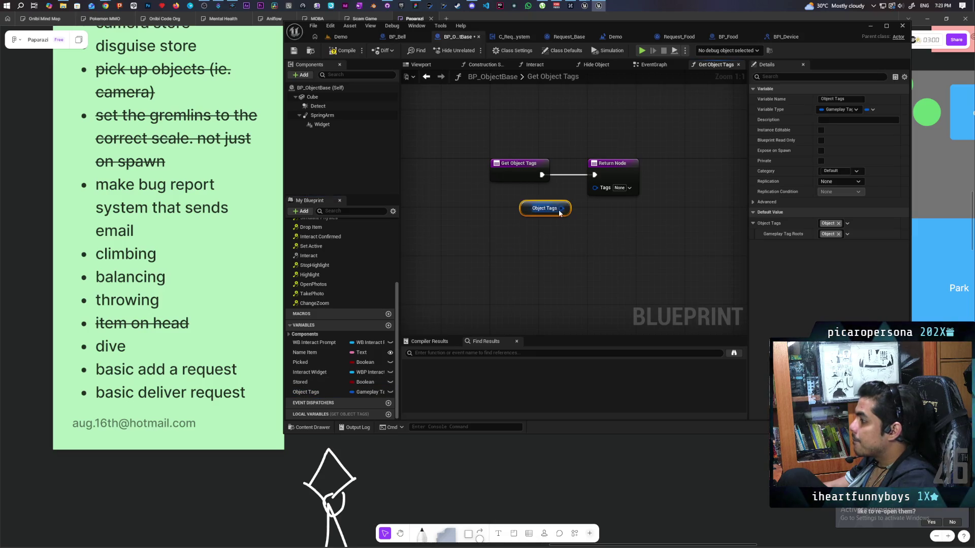
pyautogui.click(566, 258)
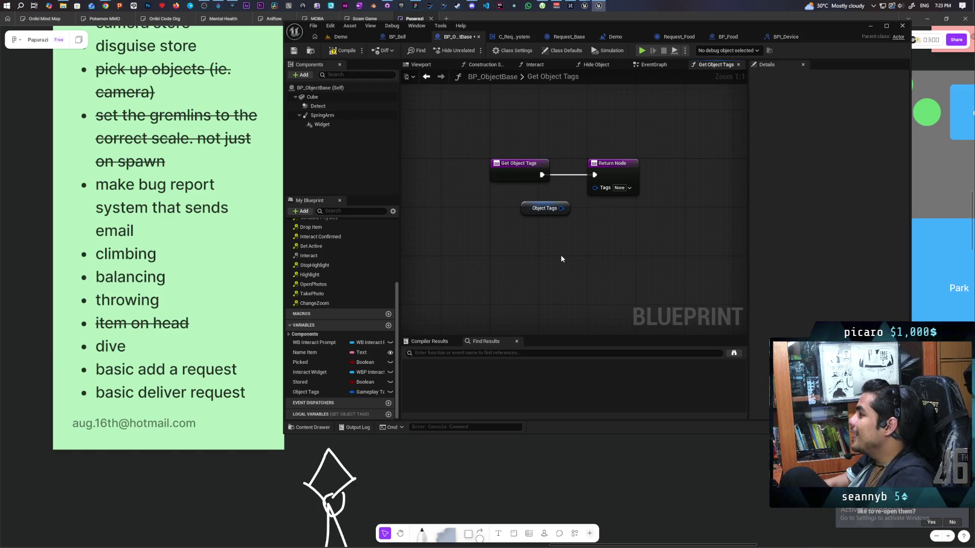
pyautogui.hotkey('ctrl', 's')
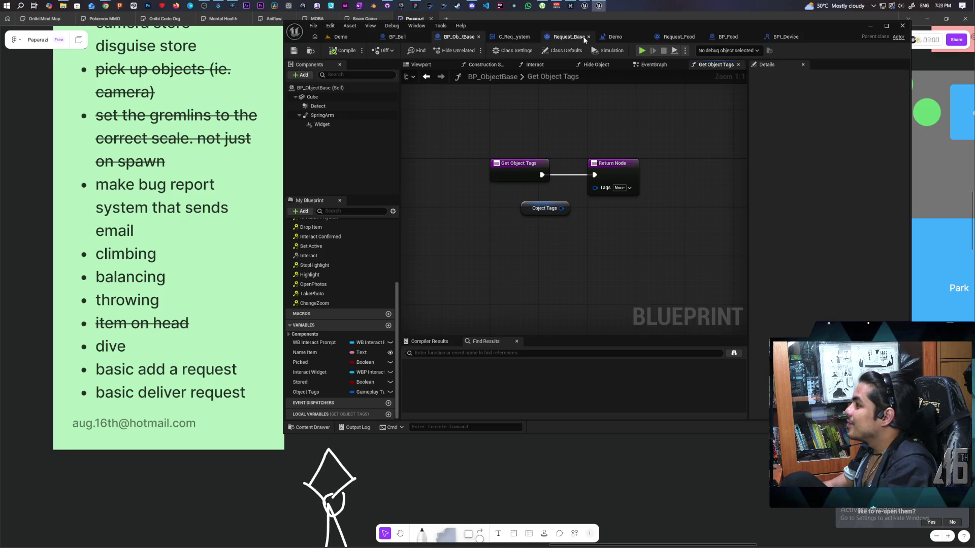
# - Set BPI_Device's Get Object Tags 'Tags' output type to Gameplay Tag Container and compile the interface
pyautogui.click(782, 36)
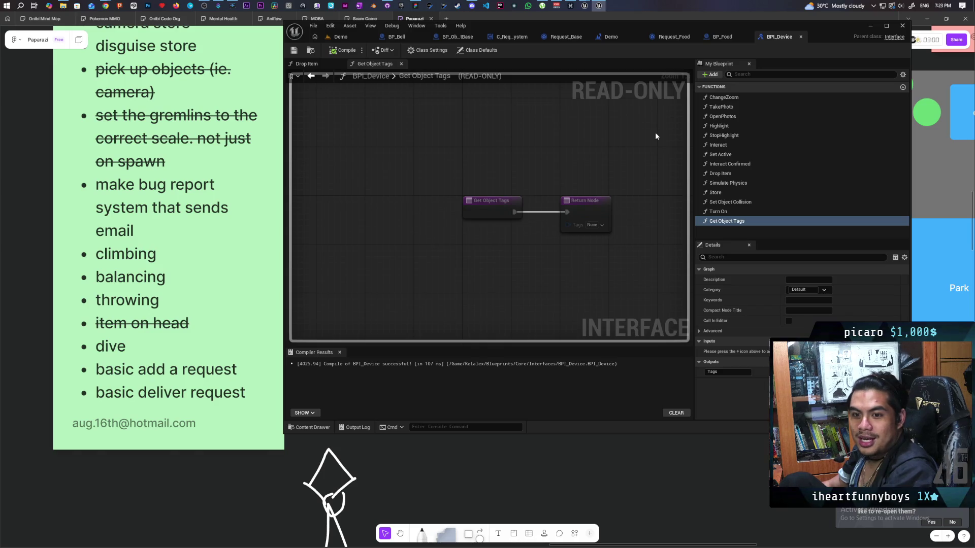
pyautogui.moveTo(620, 185); pyautogui.dragTo(576, 144)
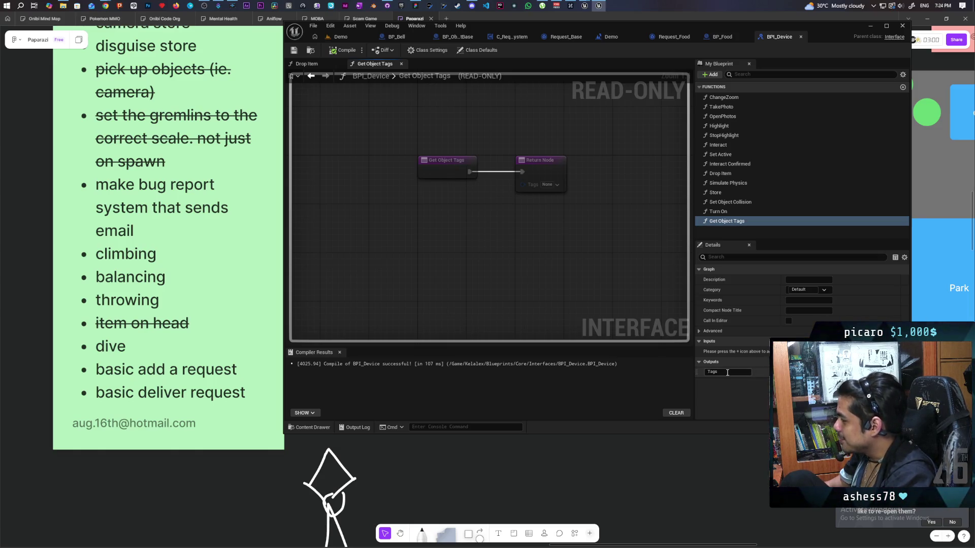
pyautogui.click(792, 372)
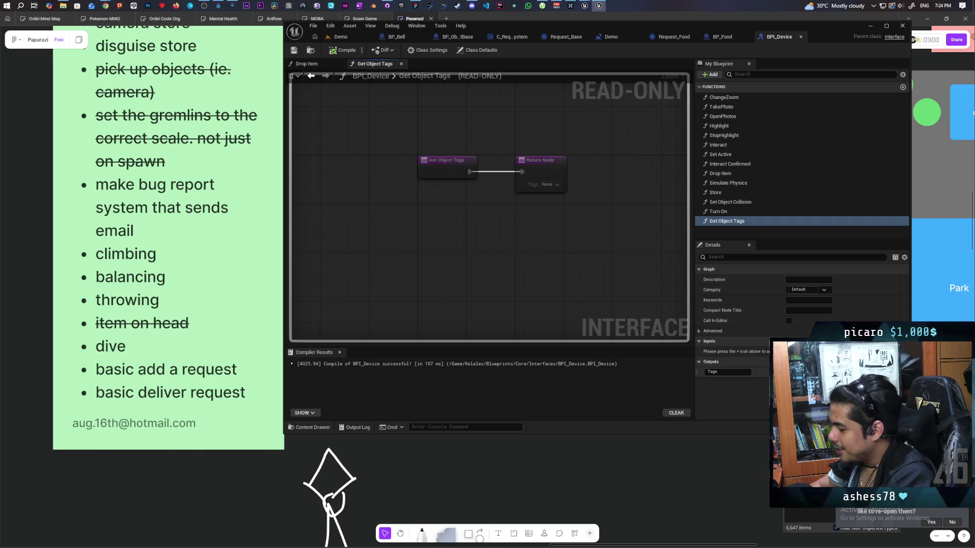
pyautogui.write('gameplay tag container')
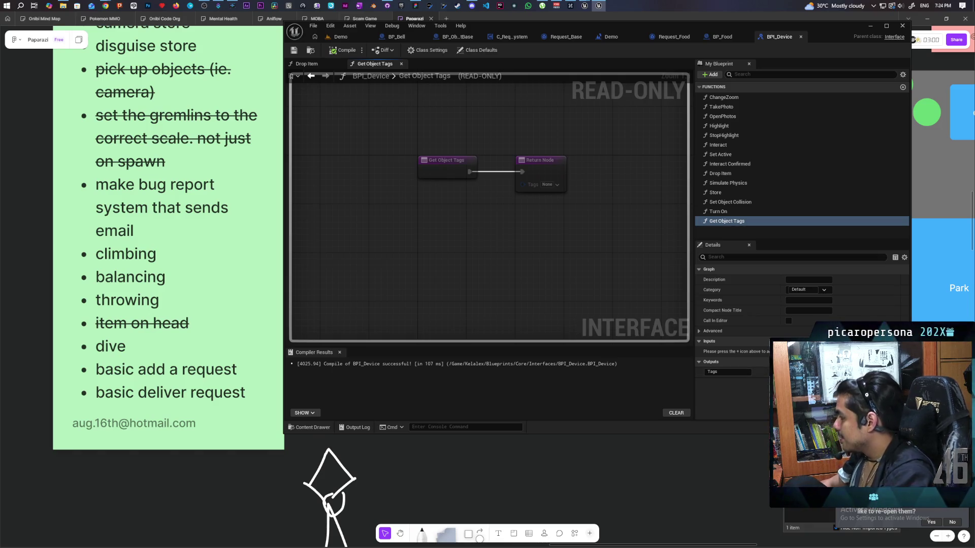
pyautogui.press('Return')
pyautogui.click(345, 50)
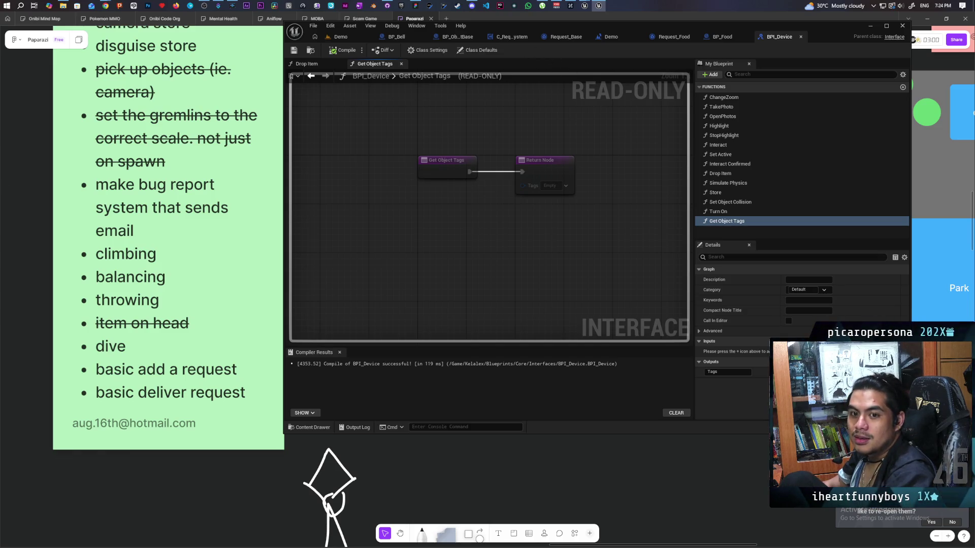
pyautogui.hotkey('alt', 'Tab')
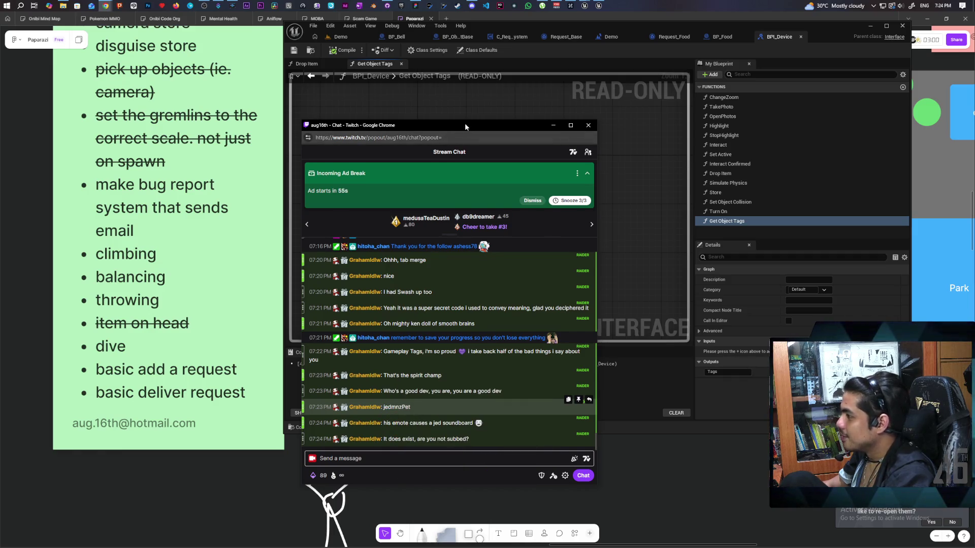
pyautogui.hotkey('alt', 'Tab')
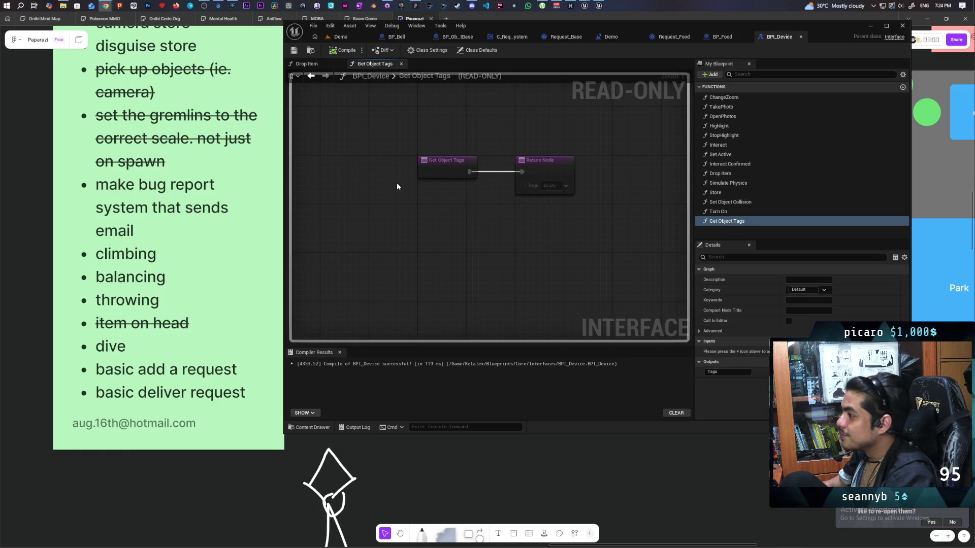
pyautogui.click(455, 38)
# - Return Object Tags through the Return Node, then have Has Tag check the tags for Object.Food
pyautogui.moveTo(306, 391)
pyautogui.mouseDown()
pyautogui.moveTo(544, 209)
pyautogui.moveTo(602, 192)
pyautogui.mouseUp()
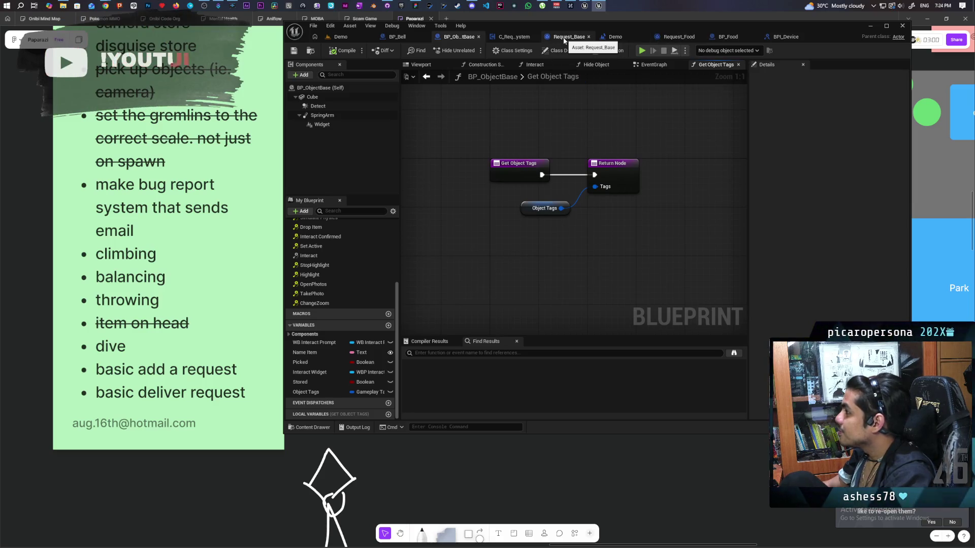
pyautogui.click(679, 37)
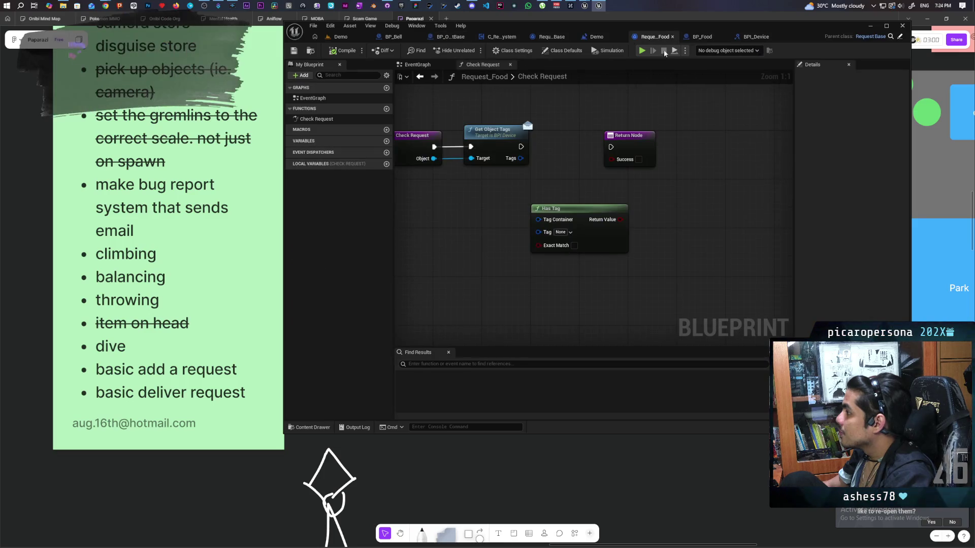
pyautogui.moveTo(541, 217); pyautogui.dragTo(539, 219)
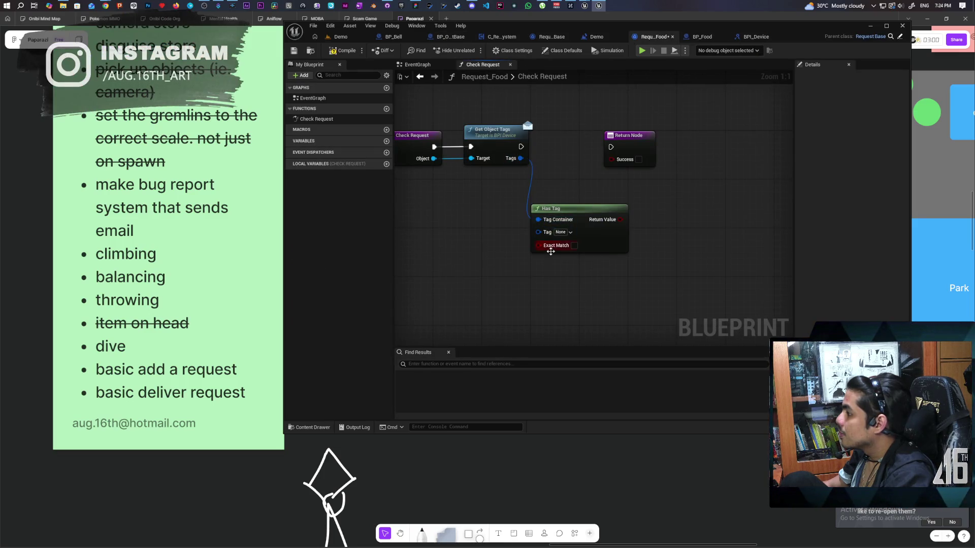
pyautogui.click(571, 233)
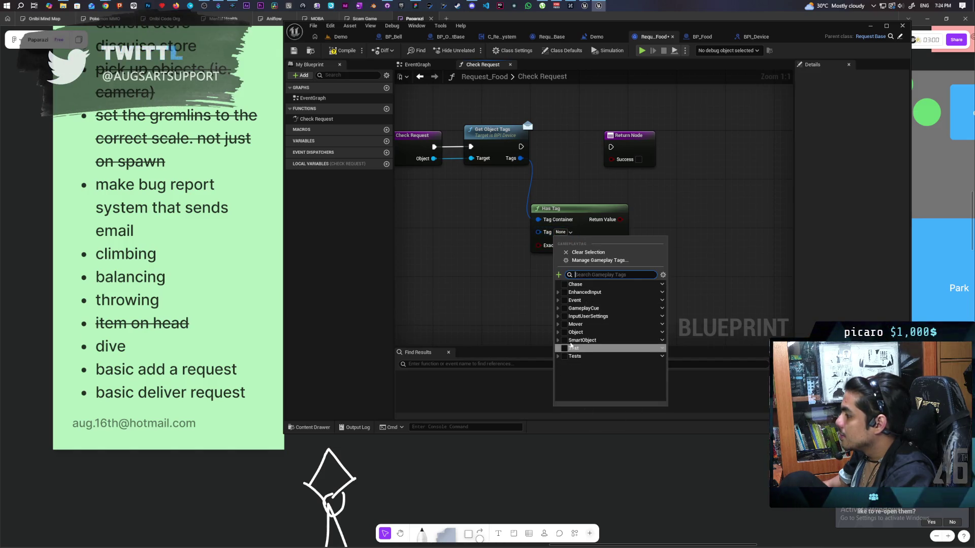
pyautogui.click(565, 332)
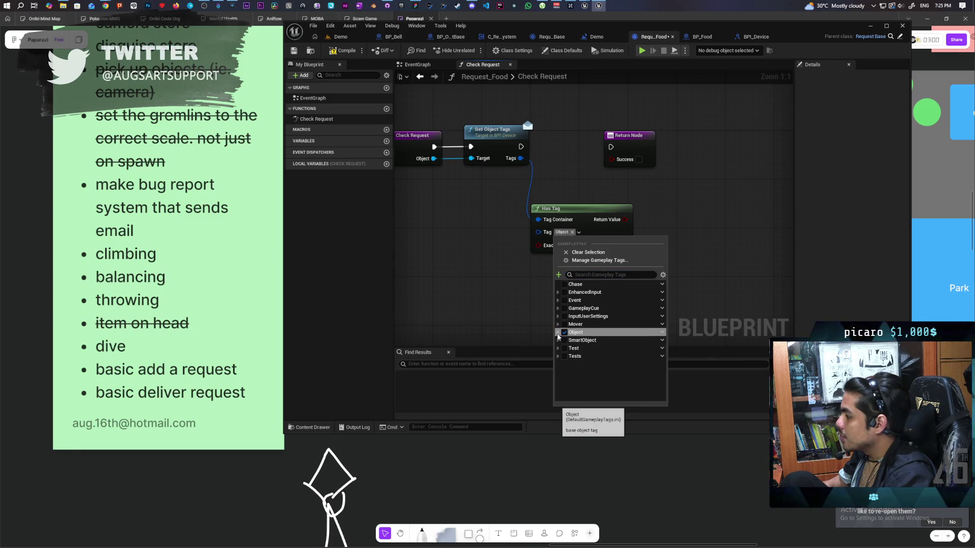
pyautogui.click(558, 332)
pyautogui.click(569, 340)
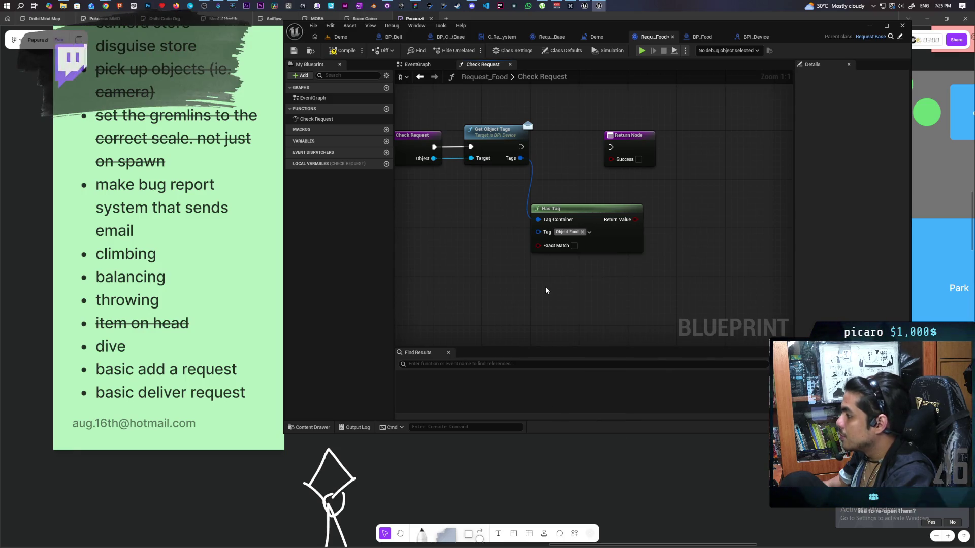
pyautogui.moveTo(546, 284); pyautogui.dragTo(784, 244)
pyautogui.click(628, 289)
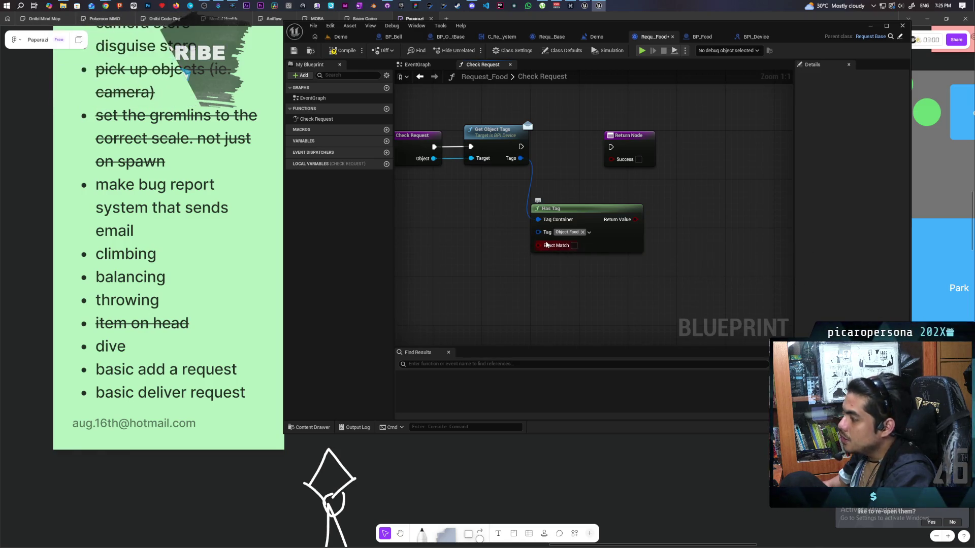
# - Feed Has Tag's result into Success, connect execution to the Return Node, and save Request_Food
pyautogui.moveTo(546, 245)
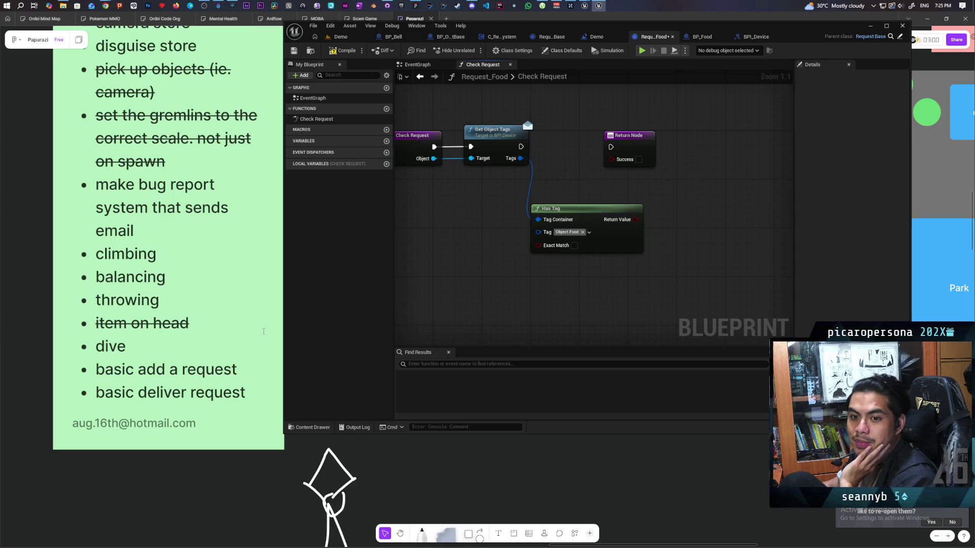
pyautogui.moveTo(634, 219); pyautogui.dragTo(611, 159)
pyautogui.moveTo(521, 147); pyautogui.dragTo(611, 146)
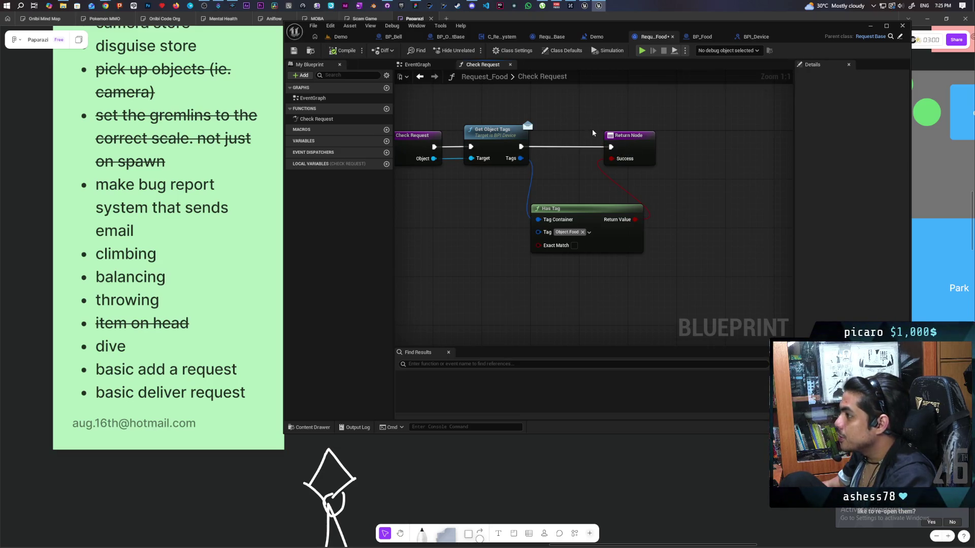
pyautogui.hotkey('ctrl', 's')
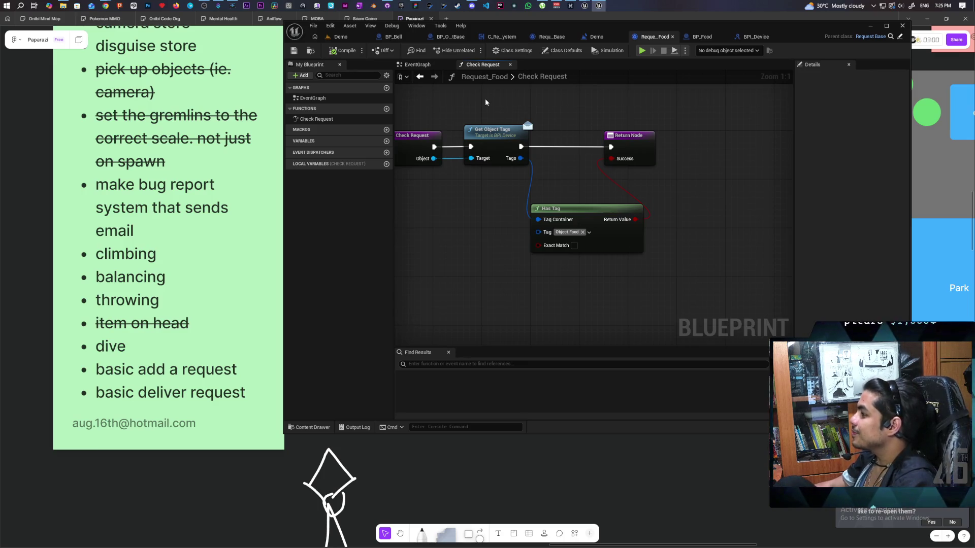
pyautogui.scroll(-1, 500, 109)
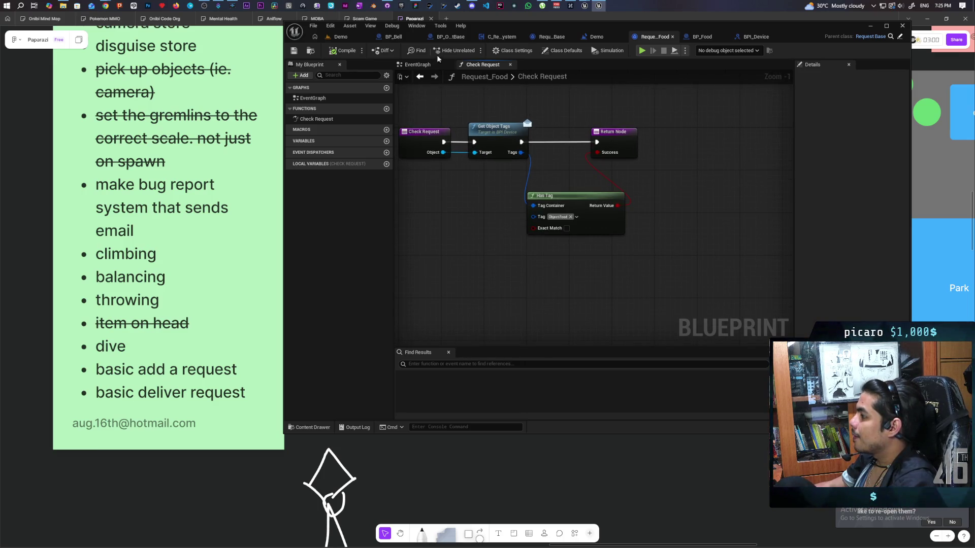
pyautogui.click(341, 37)
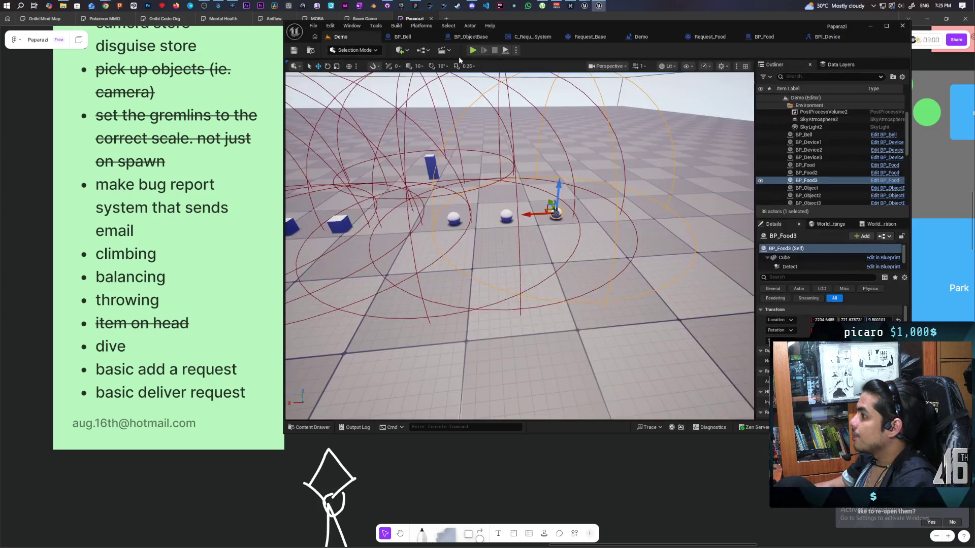
# - Play with three clients, walk the pig past the food cylinder to the Ring Bell post, then eject with F8
pyautogui.click(473, 50)
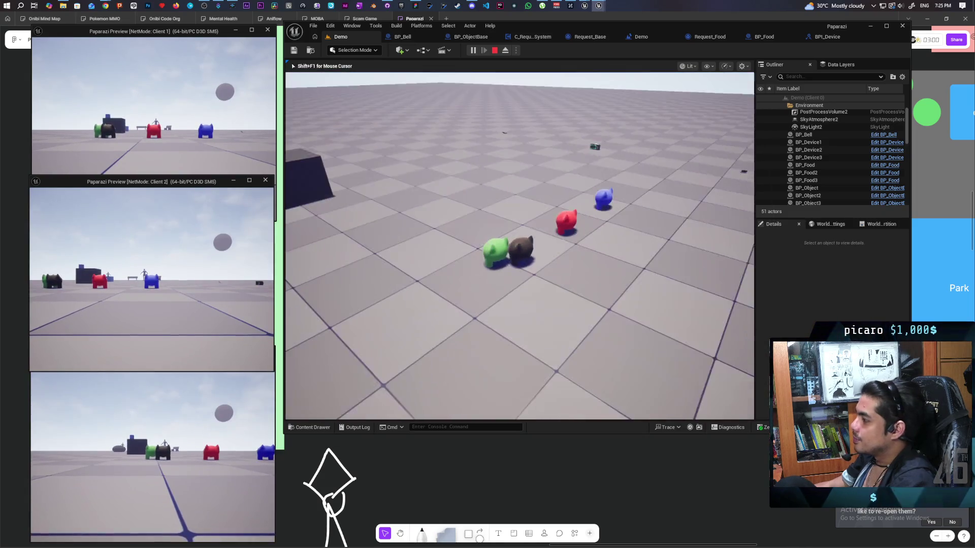
pyautogui.press('w')
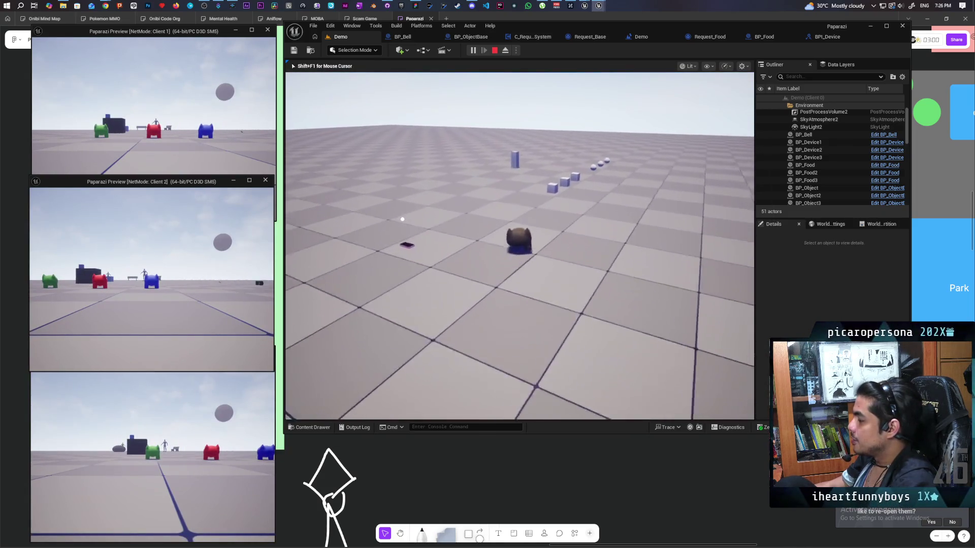
pyautogui.press('w')
pyautogui.press('f')
pyautogui.press('w')
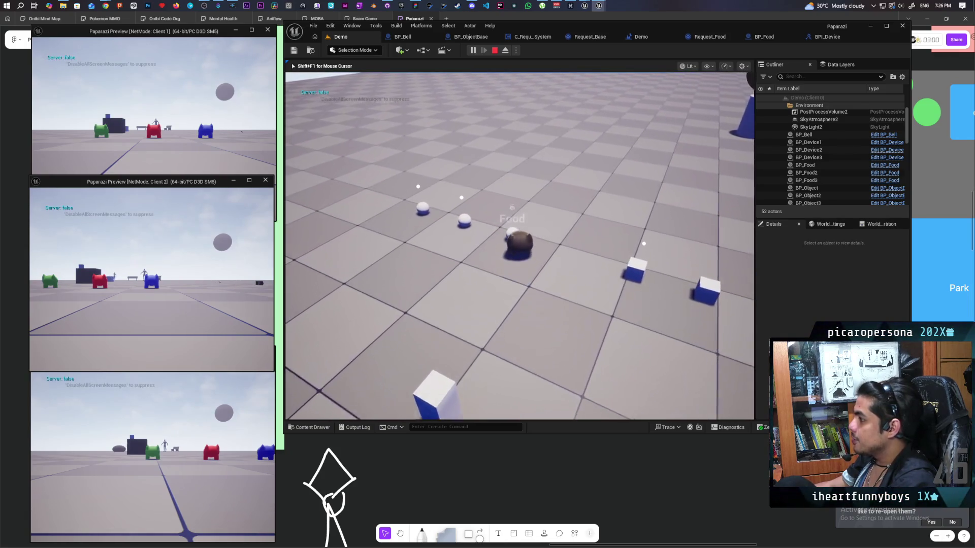
pyautogui.press('a')
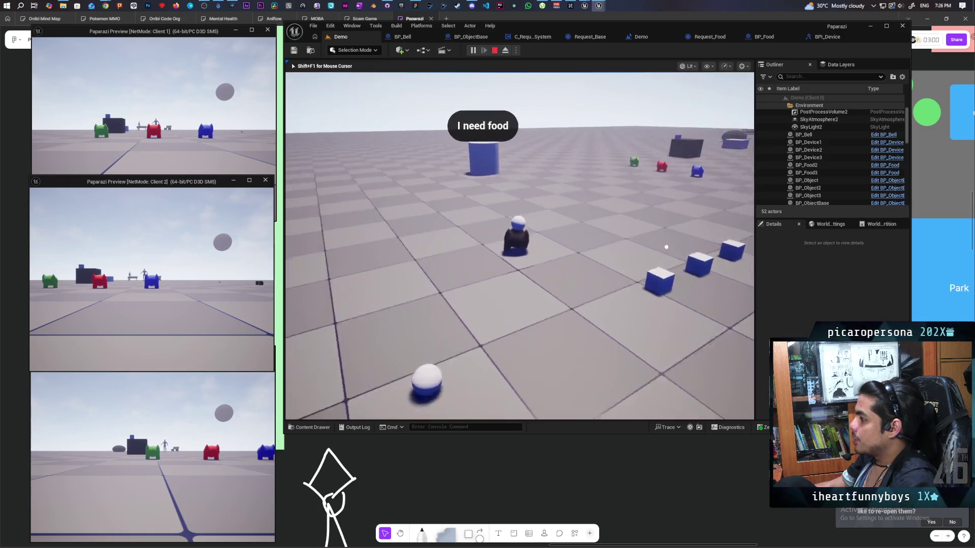
pyautogui.press('w')
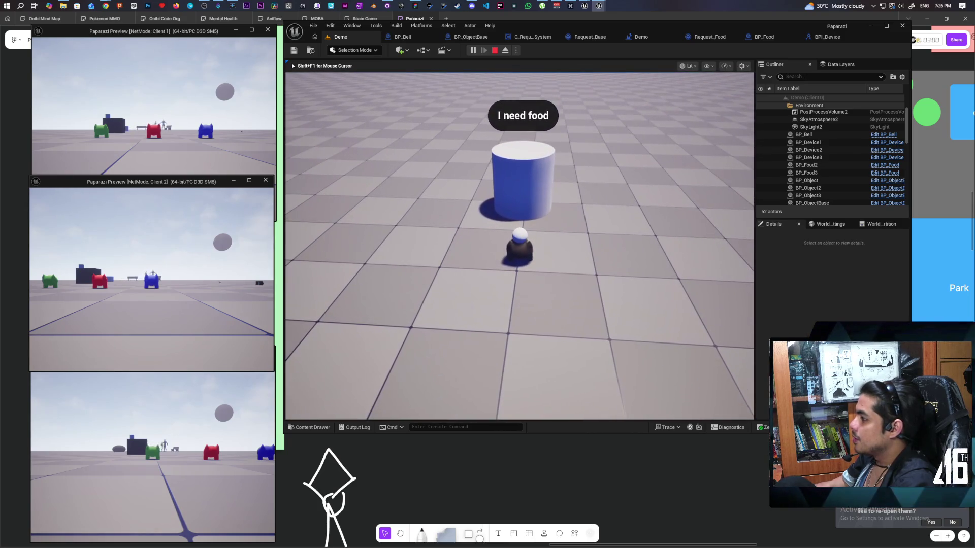
pyautogui.press('a')
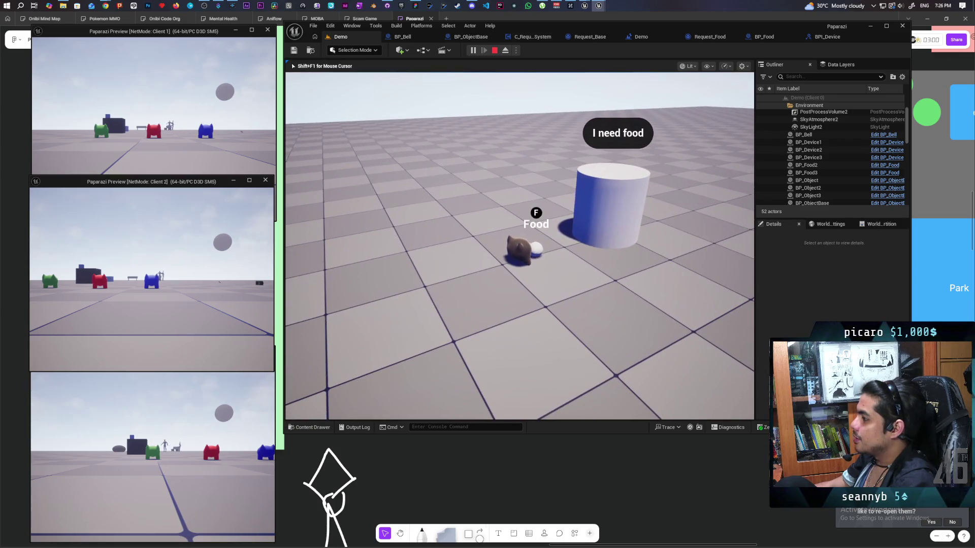
pyautogui.press('a')
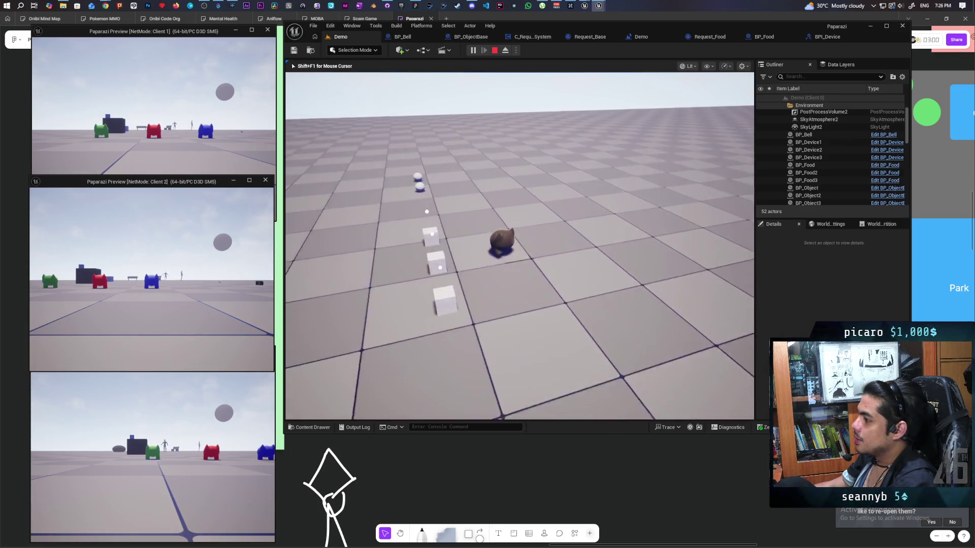
pyautogui.press('d')
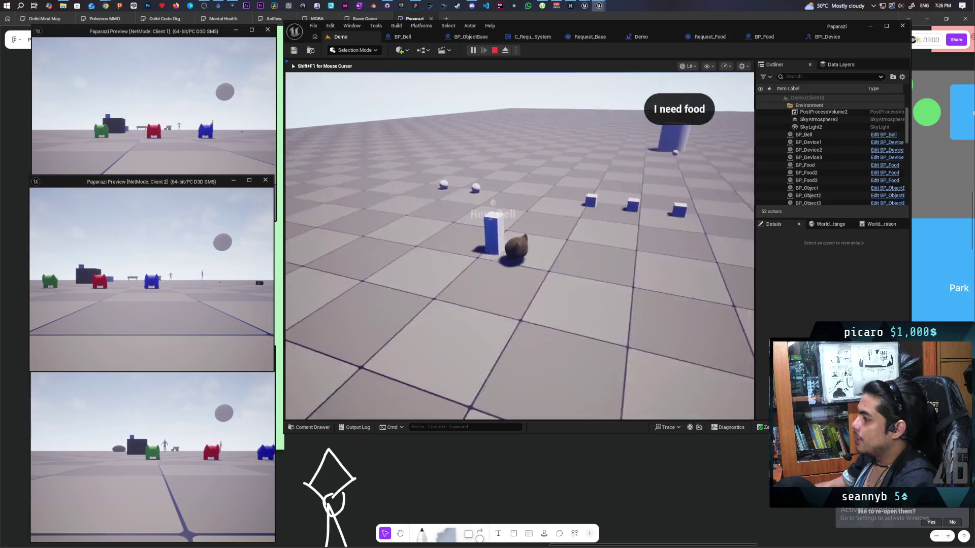
pyautogui.press('d')
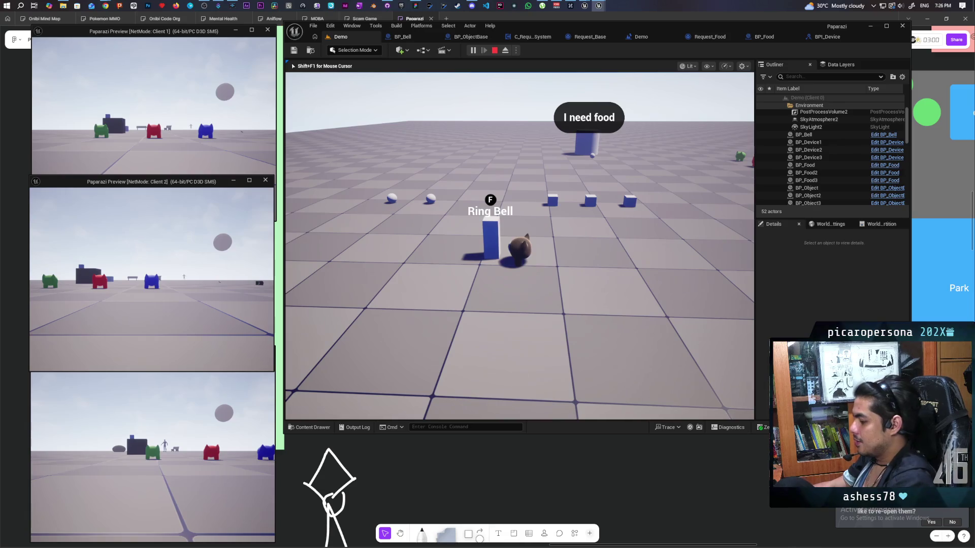
pyautogui.press('F8')
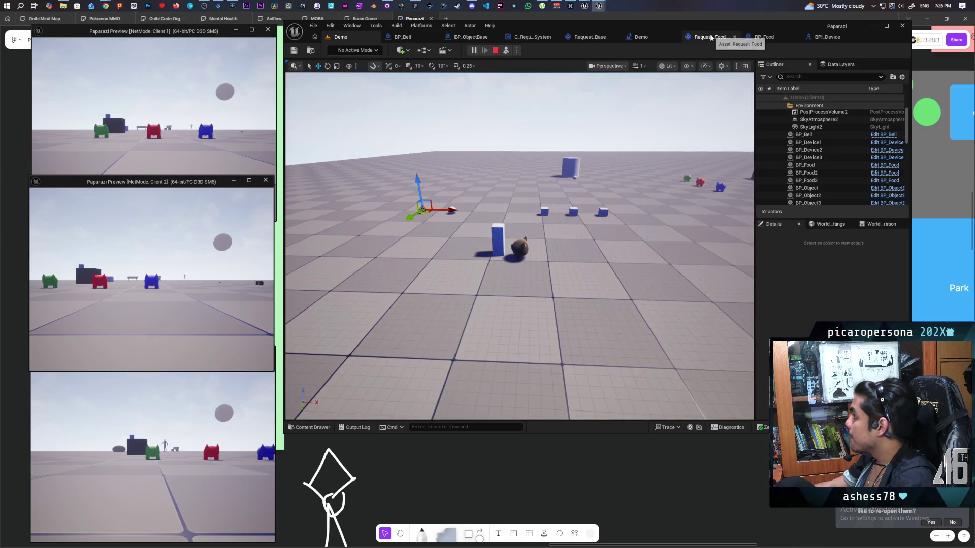
# - Inspect Request_Food's Check Request graph mid-test, resume the game, then stop the session with Esc
pyautogui.click(711, 37)
pyautogui.moveTo(563, 174); pyautogui.dragTo(657, 188)
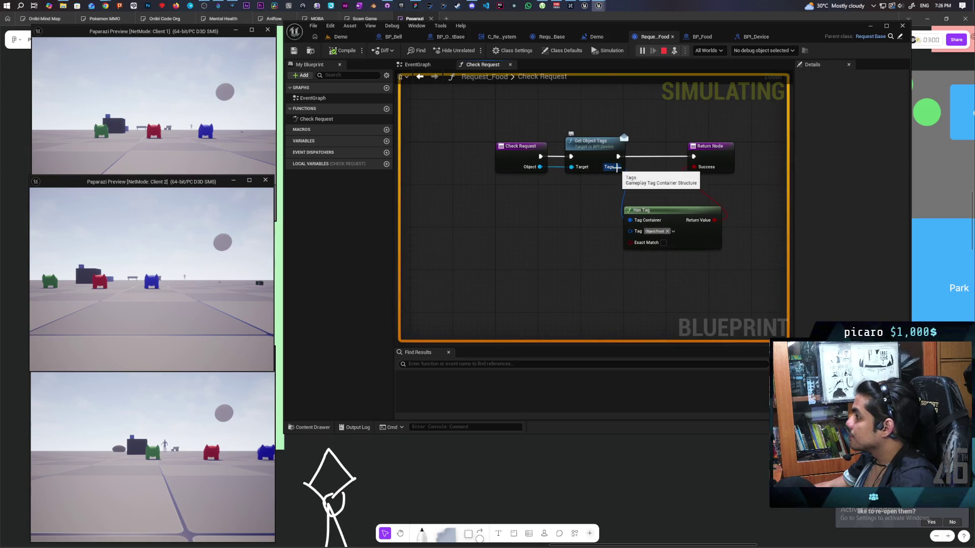
pyautogui.click(523, 162)
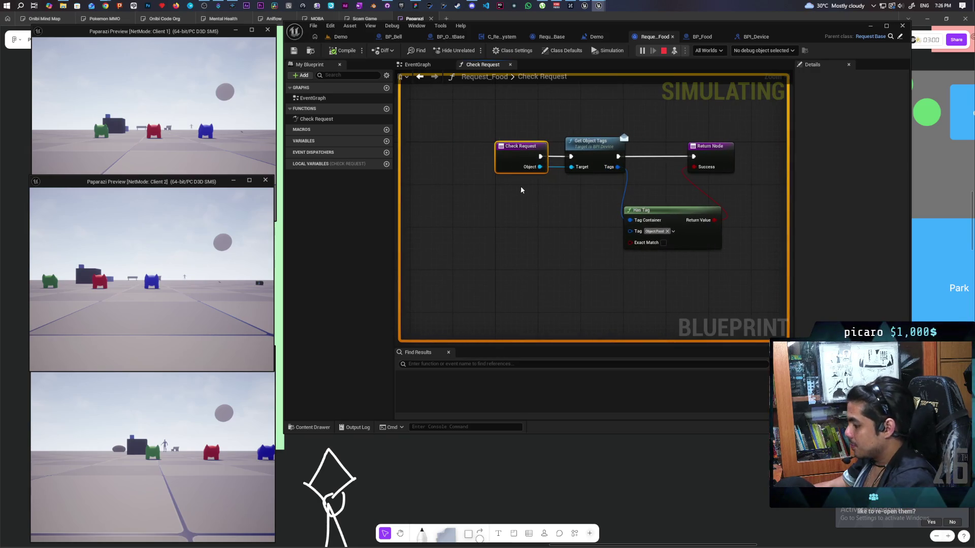
pyautogui.click(339, 37)
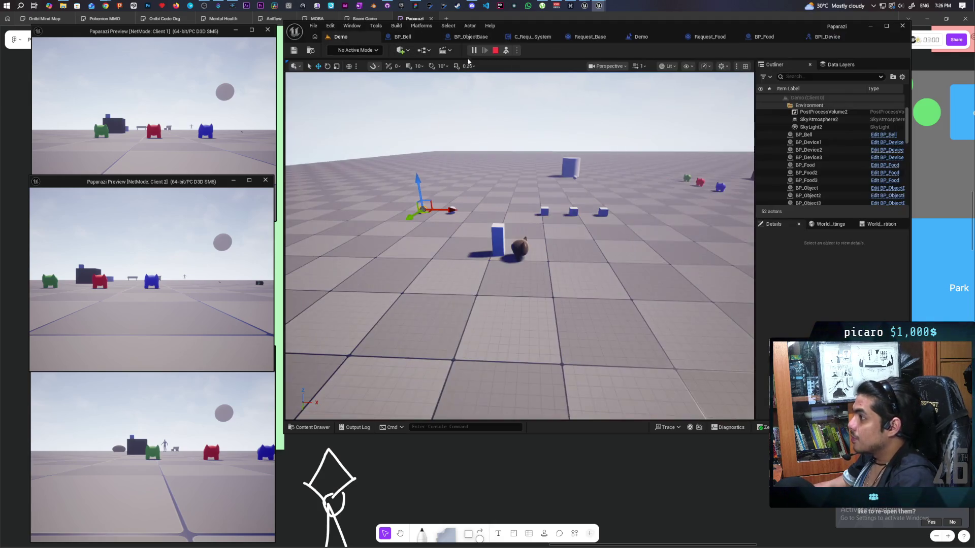
pyautogui.click(525, 209)
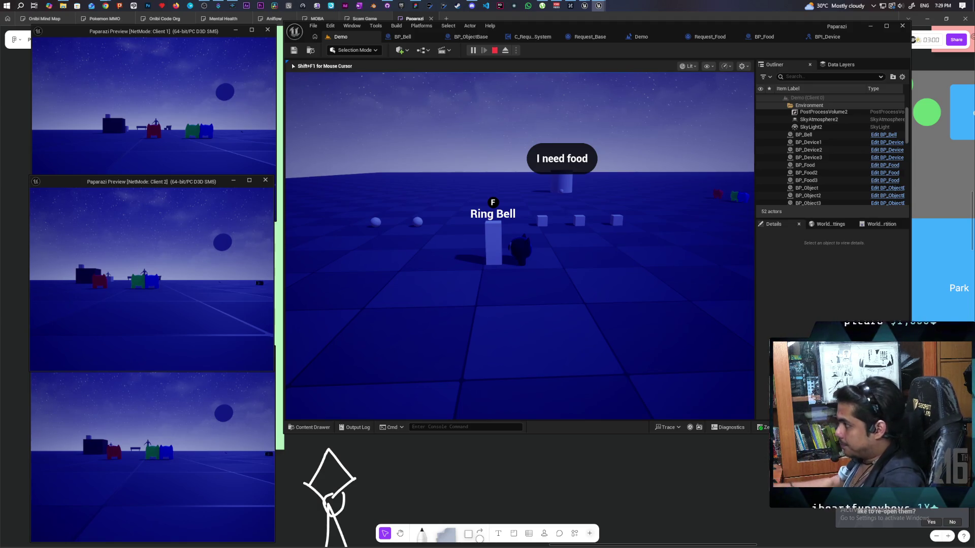
pyautogui.press('Escape')
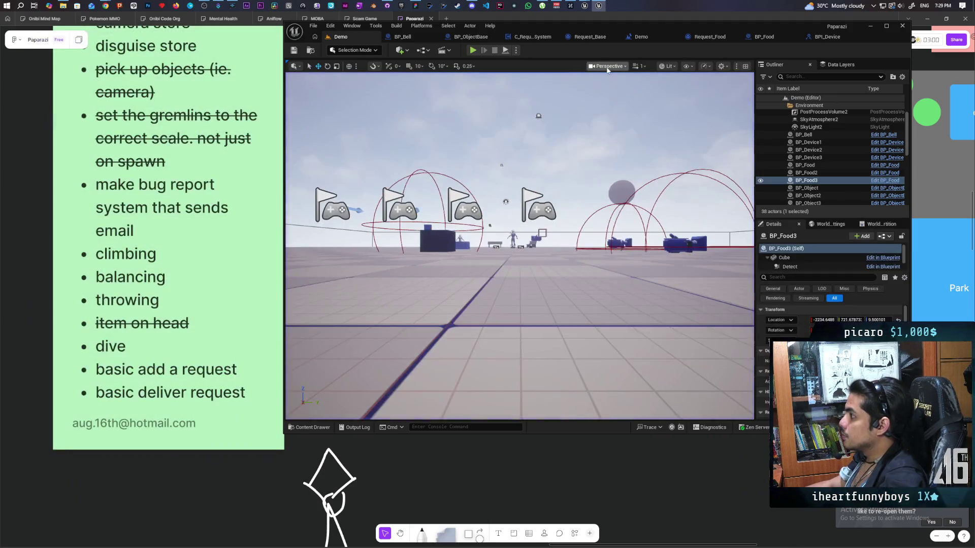
# - Swap the Print String after Check Request for a Branch driven by Success, then compile C_RequestSystem
pyautogui.click(595, 38)
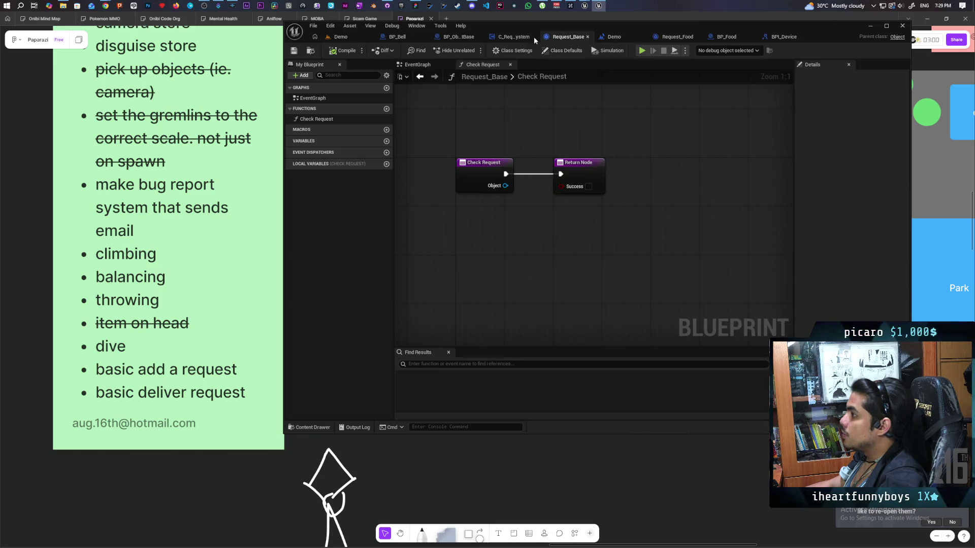
pyautogui.click(514, 38)
pyautogui.moveTo(693, 261)
pyautogui.mouseDown()
pyautogui.moveTo(633, 224)
pyautogui.moveTo(618, 276)
pyautogui.moveTo(685, 227)
pyautogui.moveTo(688, 255)
pyautogui.moveTo(641, 281)
pyautogui.moveTo(561, 297)
pyautogui.mouseUp()
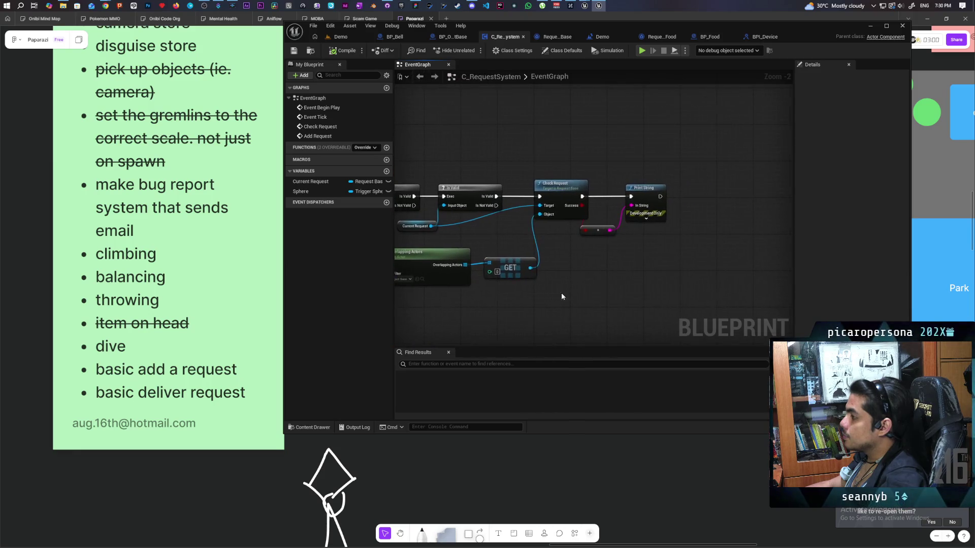
pyautogui.moveTo(603, 173); pyautogui.dragTo(652, 257)
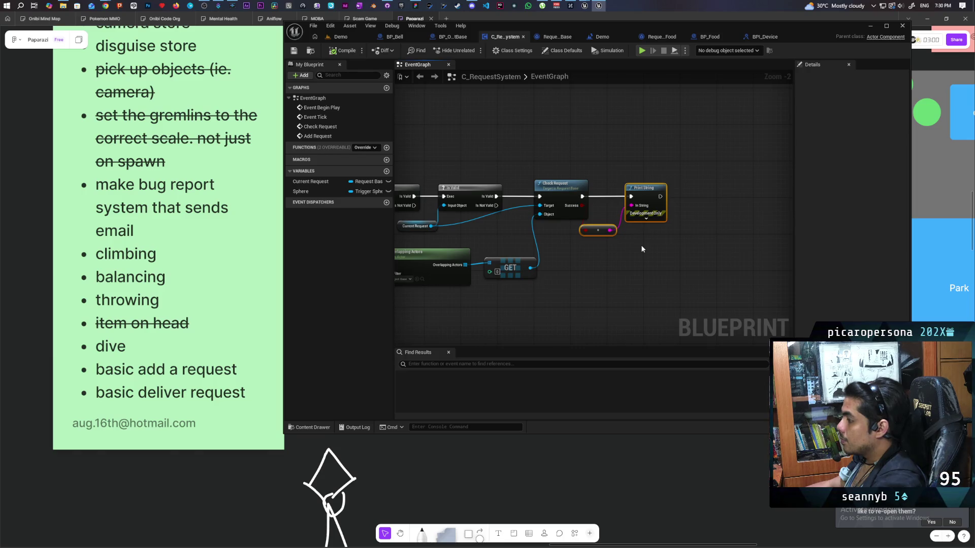
pyautogui.press('Delete')
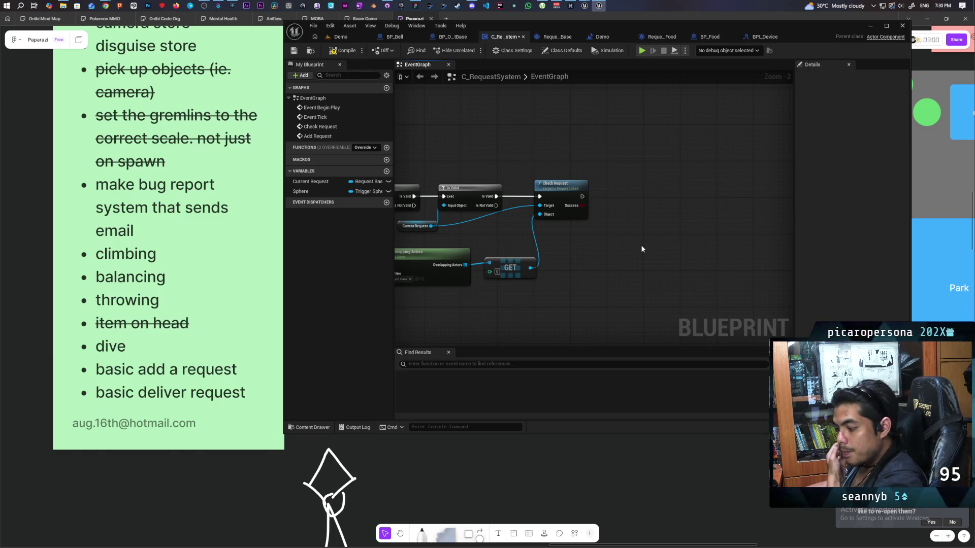
pyautogui.click(606, 187)
pyautogui.scroll(2, 614, 191)
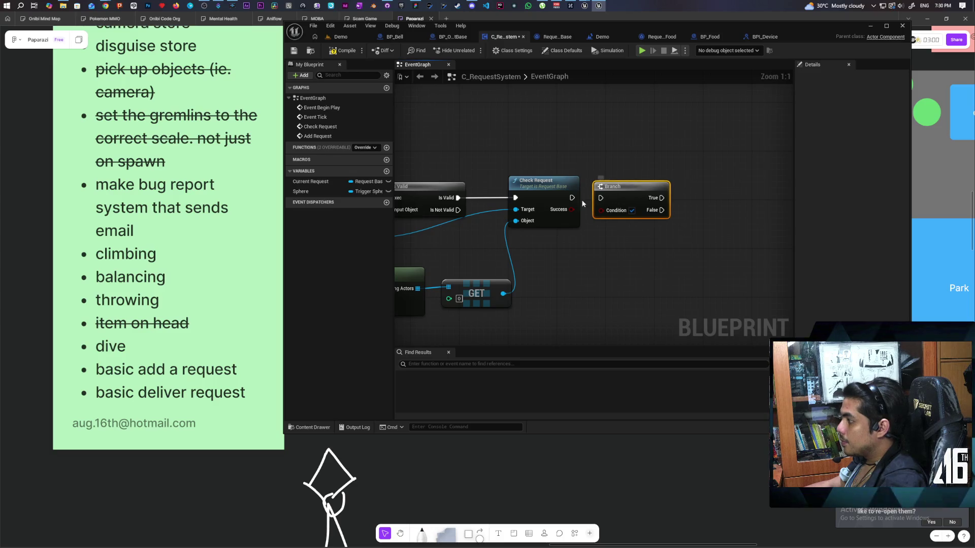
pyautogui.moveTo(581, 197); pyautogui.dragTo(600, 198)
pyautogui.moveTo(571, 210); pyautogui.dragTo(601, 210)
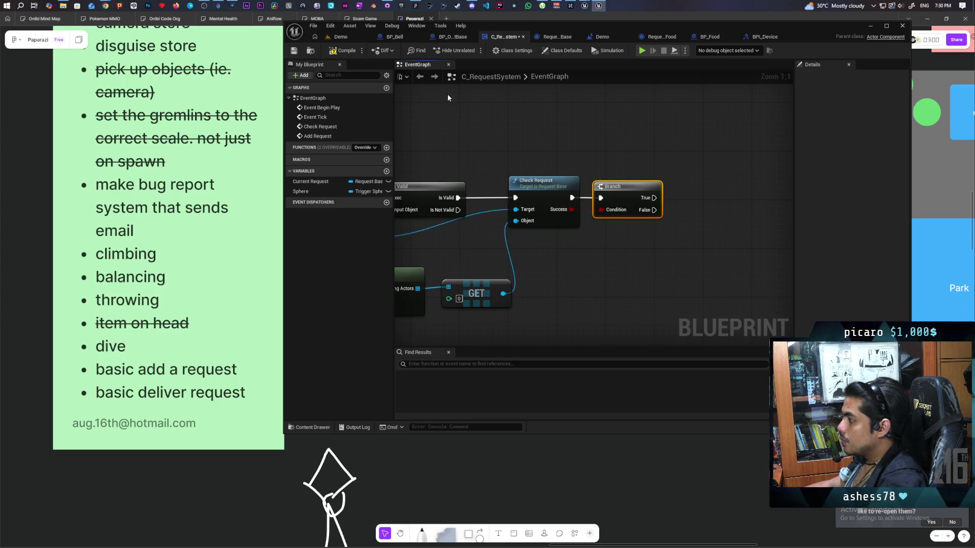
pyautogui.click(355, 51)
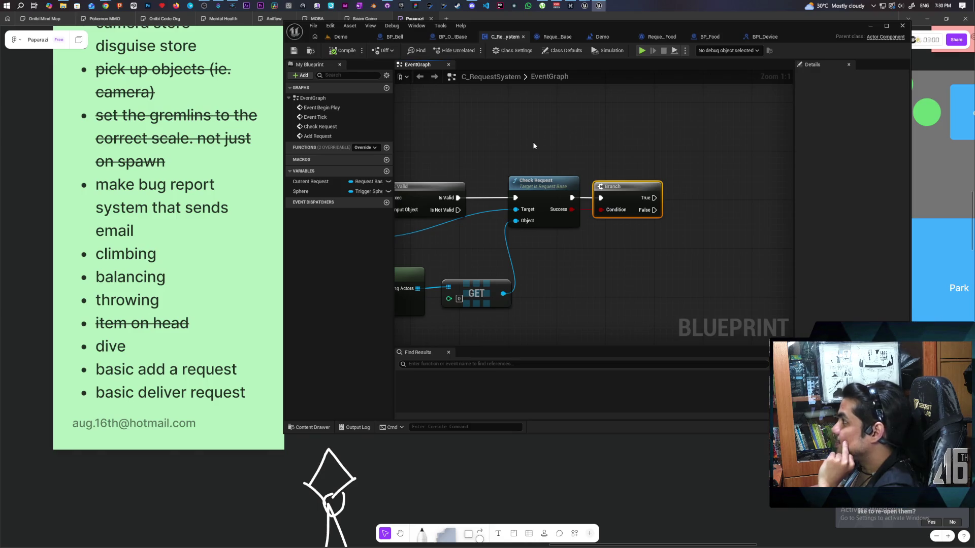
pyautogui.scroll(-2, 576, 139)
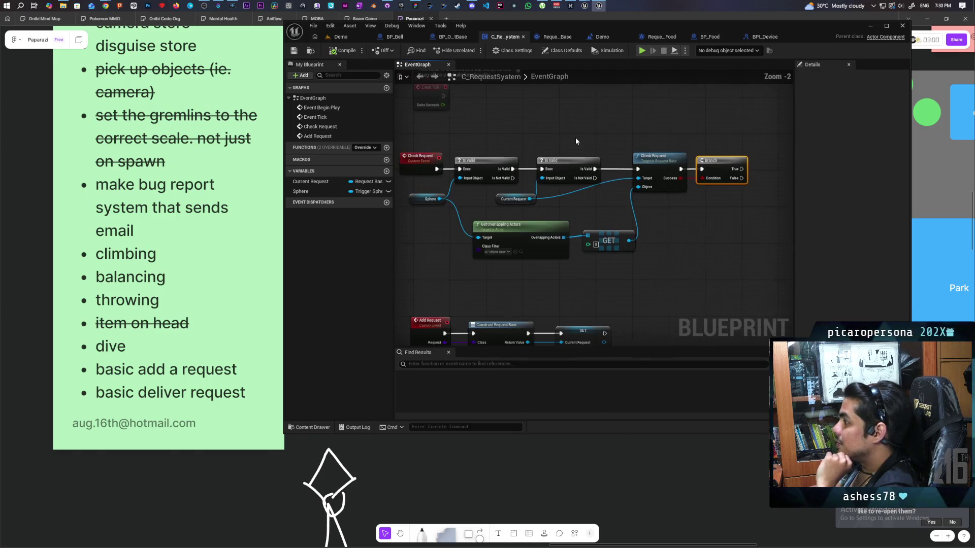
pyautogui.moveTo(576, 141)
pyautogui.mouseDown()
pyautogui.moveTo(498, 139)
pyautogui.moveTo(682, 144)
pyautogui.mouseUp()
pyautogui.moveTo(463, 165)
pyautogui.mouseDown()
pyautogui.moveTo(640, 213)
pyautogui.moveTo(727, 252)
pyautogui.moveTo(625, 250)
pyautogui.mouseUp()
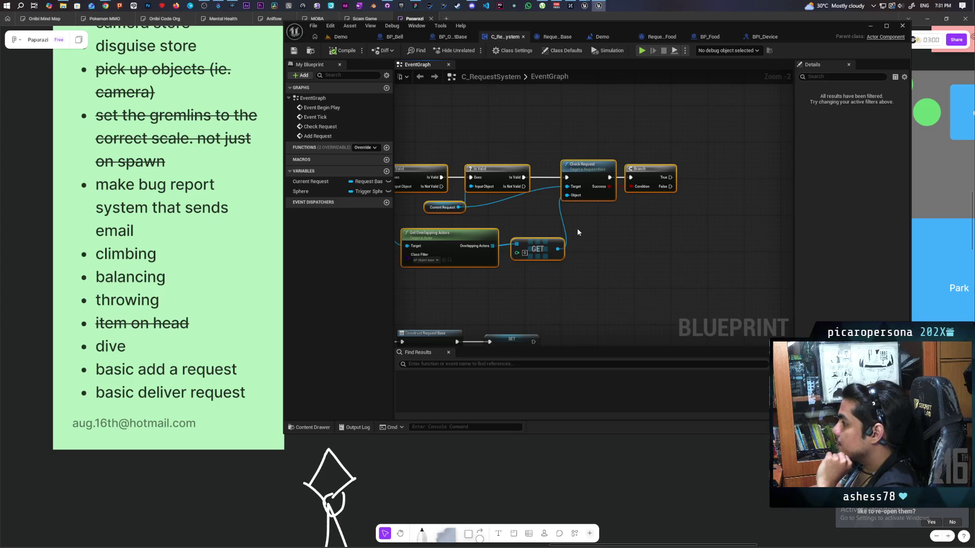
pyautogui.moveTo(458, 207)
pyautogui.mouseDown()
pyautogui.moveTo(528, 229)
pyautogui.moveTo(643, 218)
pyautogui.moveTo(663, 206)
pyautogui.moveTo(662, 218)
pyautogui.mouseUp()
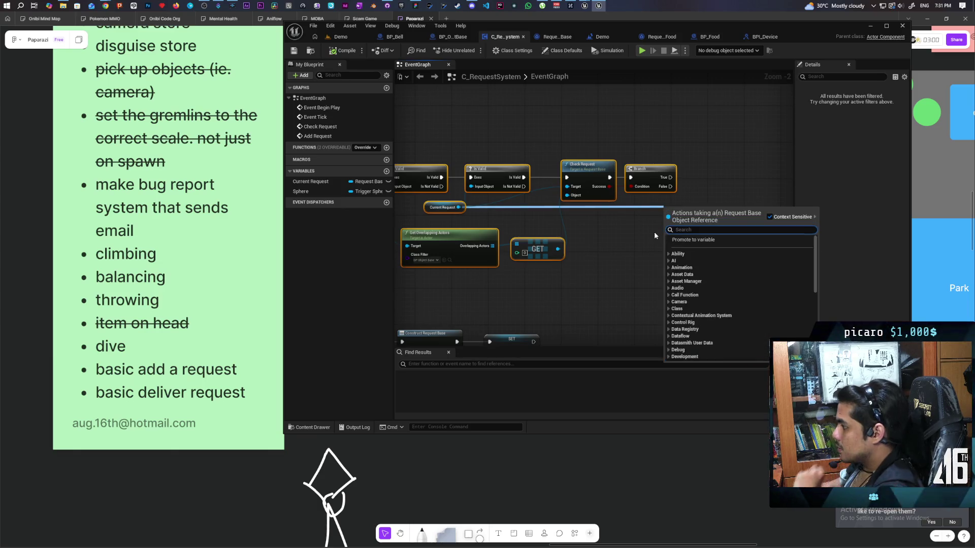
pyautogui.write('dest')
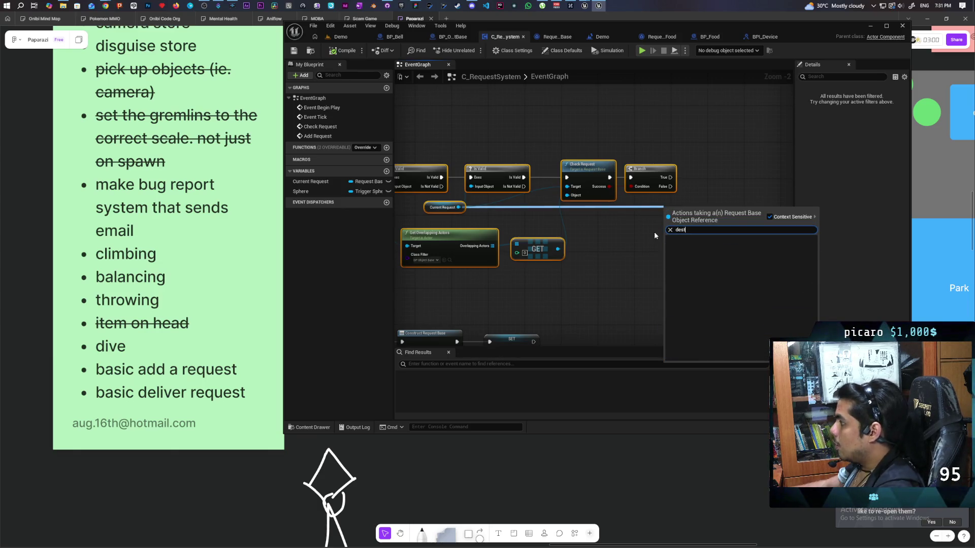
pyautogui.press('Escape')
pyautogui.moveTo(654, 232); pyautogui.dragTo(535, 245)
pyautogui.scroll(1, 569, 239)
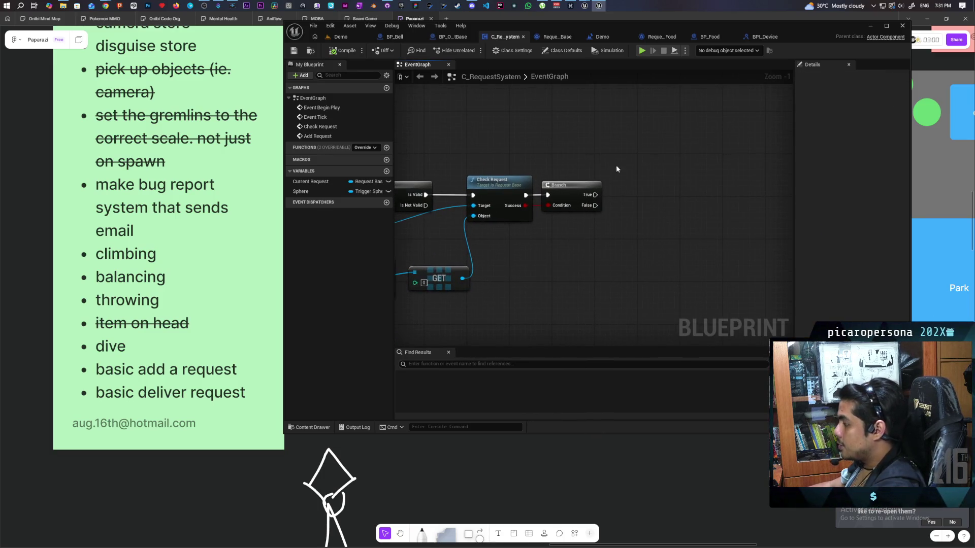
# - Paste a Print String on the Branch's True output showing 'Request Completed' for 10 seconds
pyautogui.hotkey('ctrl', 'v')
pyautogui.moveTo(642, 173); pyautogui.dragTo(657, 174)
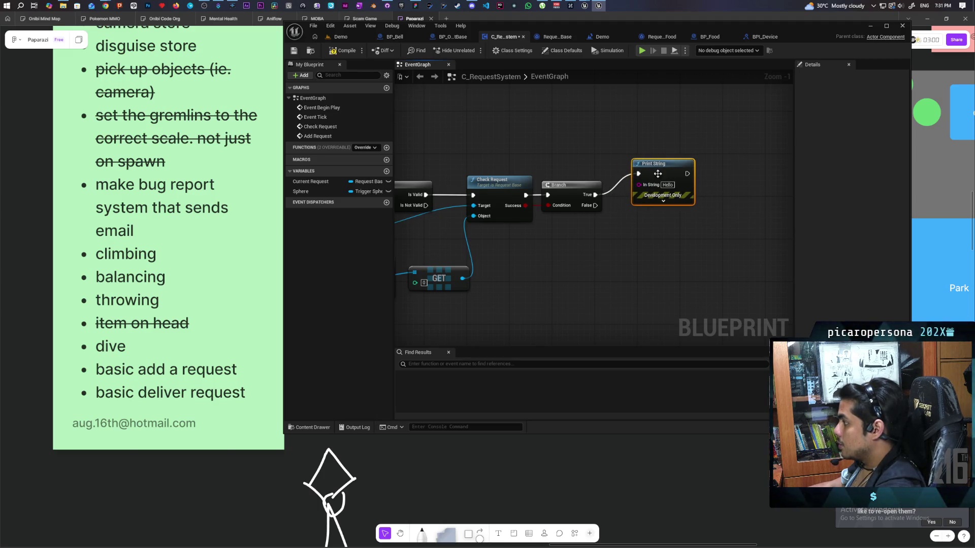
pyautogui.click(668, 185)
pyautogui.write('Req')
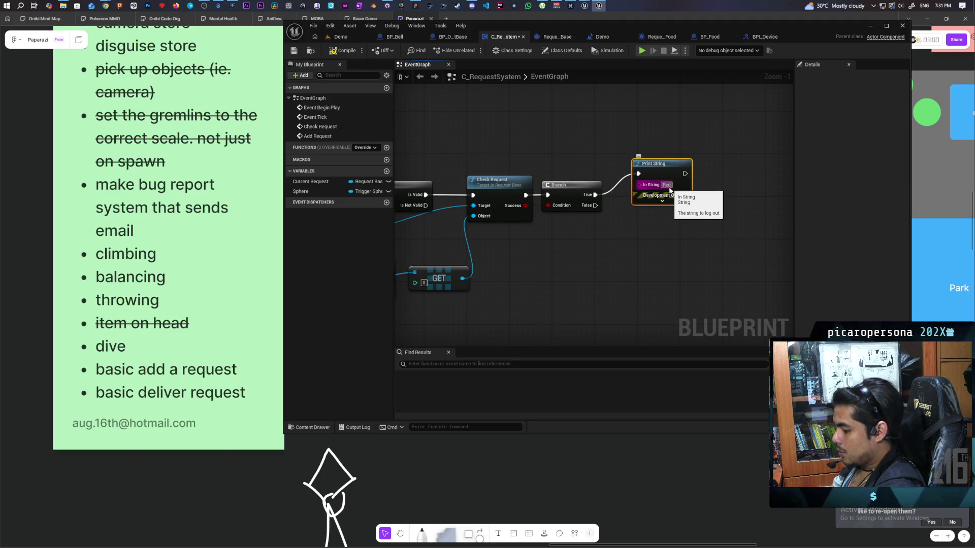
pyautogui.write('omplete')
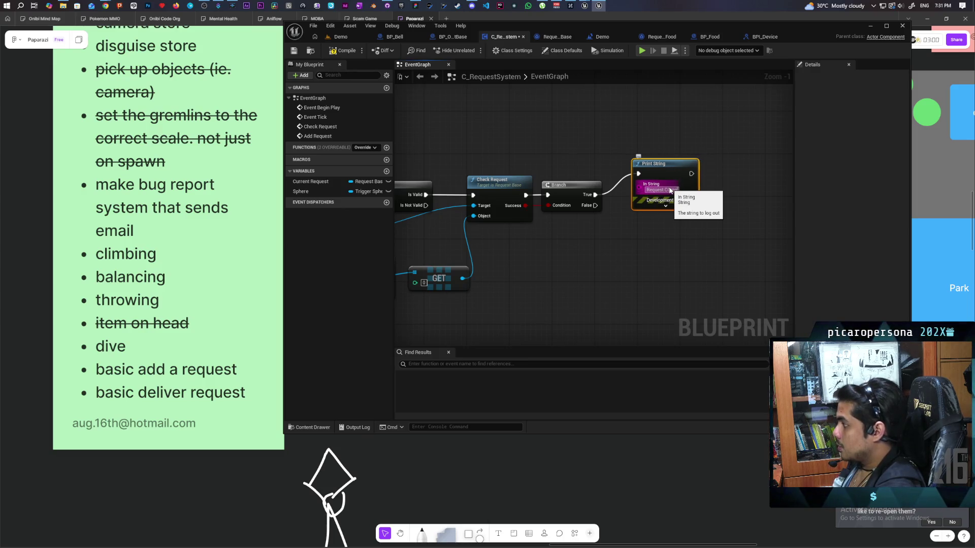
pyautogui.press('Return')
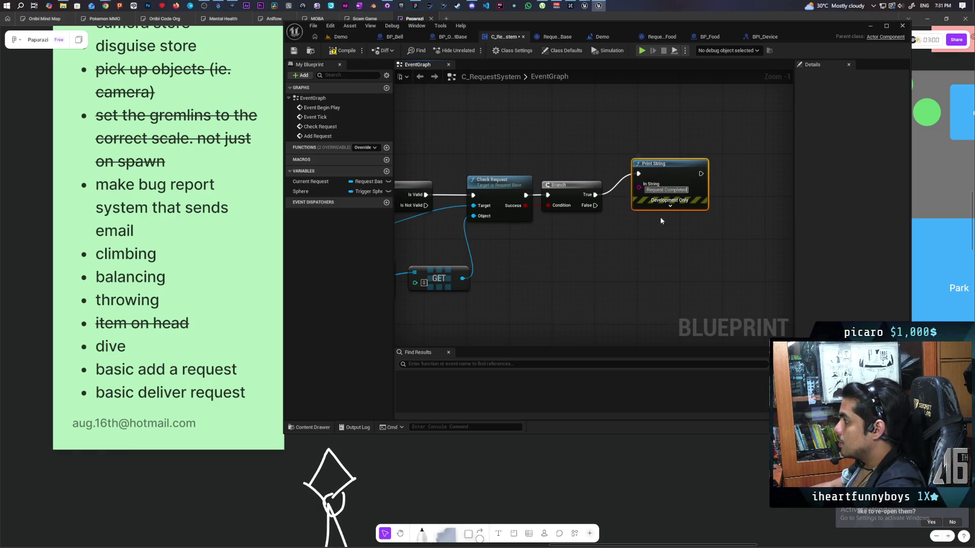
pyautogui.click(670, 205)
pyautogui.click(669, 236)
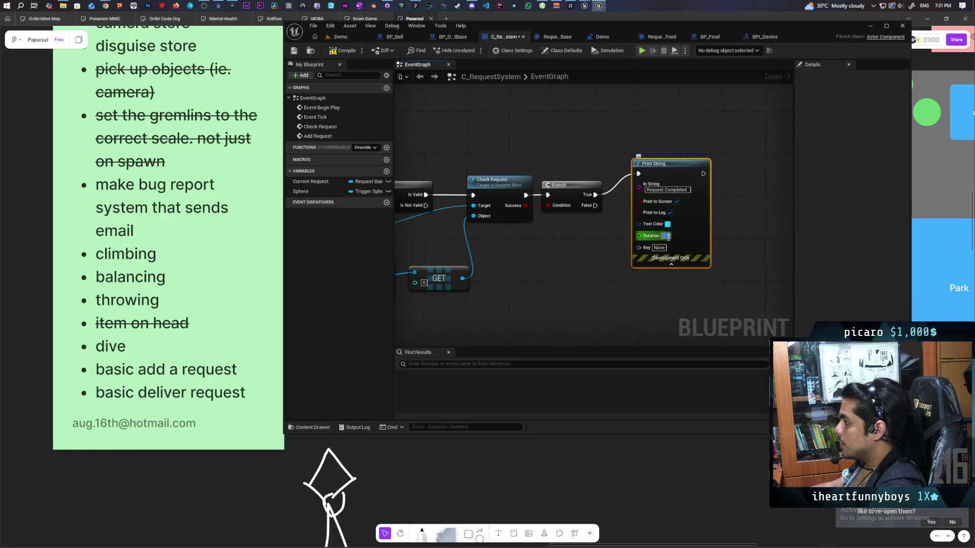
pyautogui.write('10')
pyautogui.press('Return')
pyautogui.press('q')
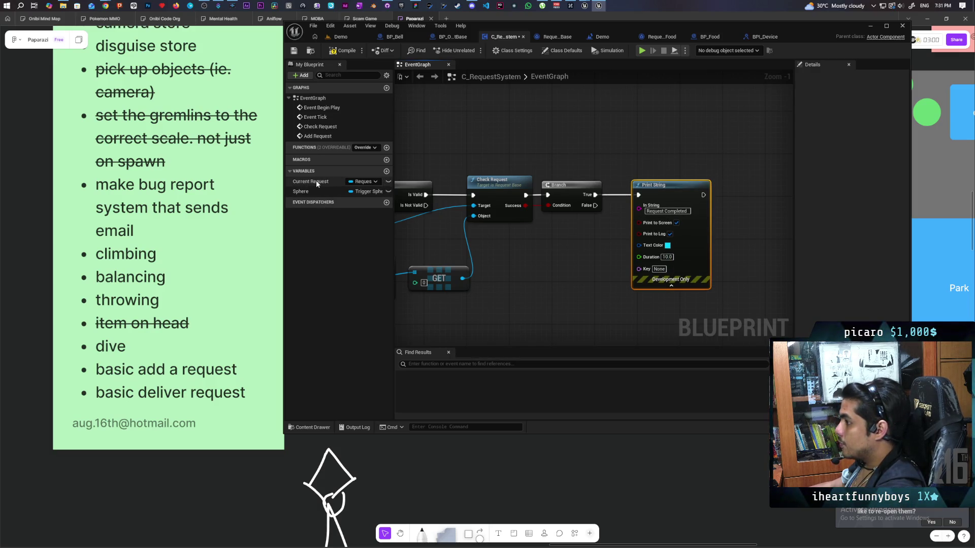
# - Add a SET Current Request node after the print to clear the request
pyautogui.moveTo(314, 184)
pyautogui.mouseDown()
pyautogui.moveTo(736, 199)
pyautogui.moveTo(708, 193)
pyautogui.moveTo(694, 206)
pyautogui.mouseUp()
pyautogui.click(746, 208)
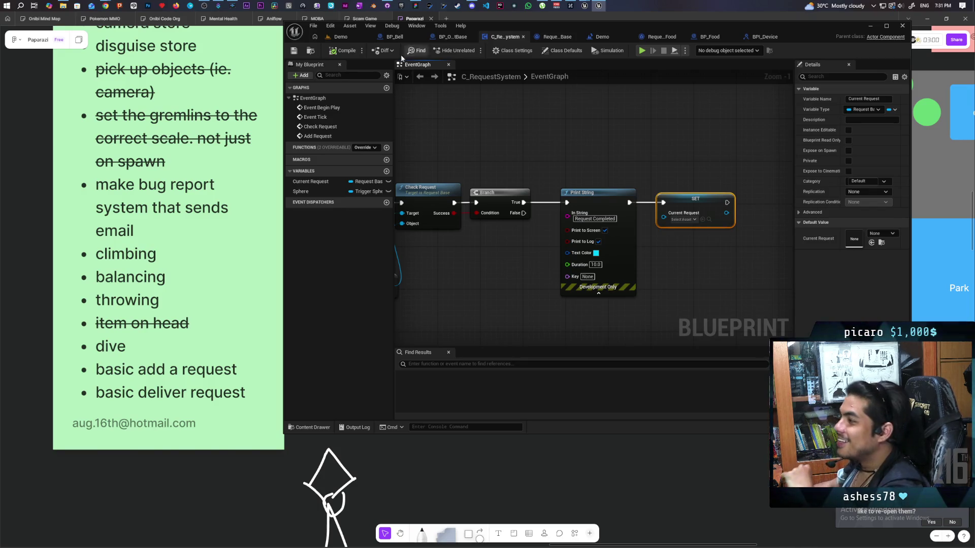
pyautogui.click(355, 36)
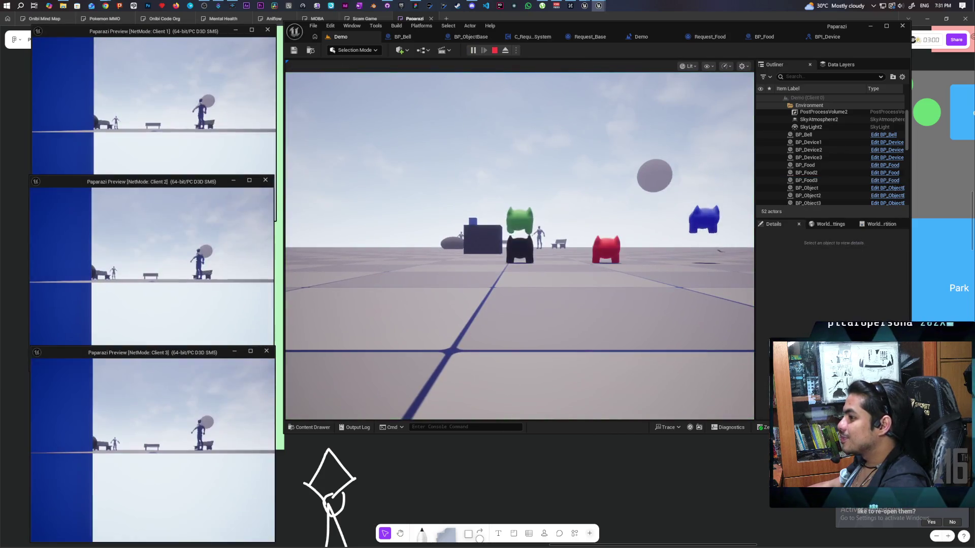
# - Return to the main game window and walk the pig over to the white food balls
pyautogui.hotkey('alt', 'Tab')
pyautogui.click(325, 355)
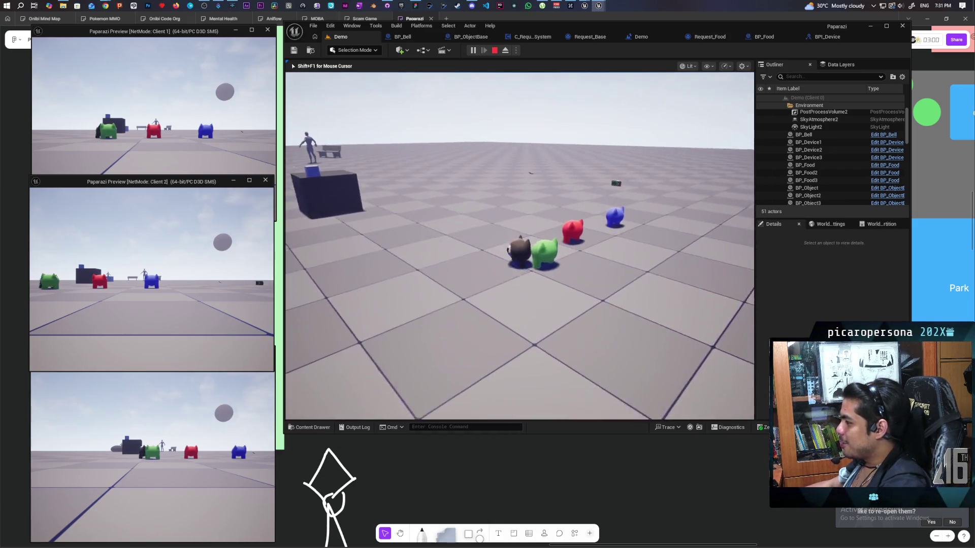
pyautogui.press('w')
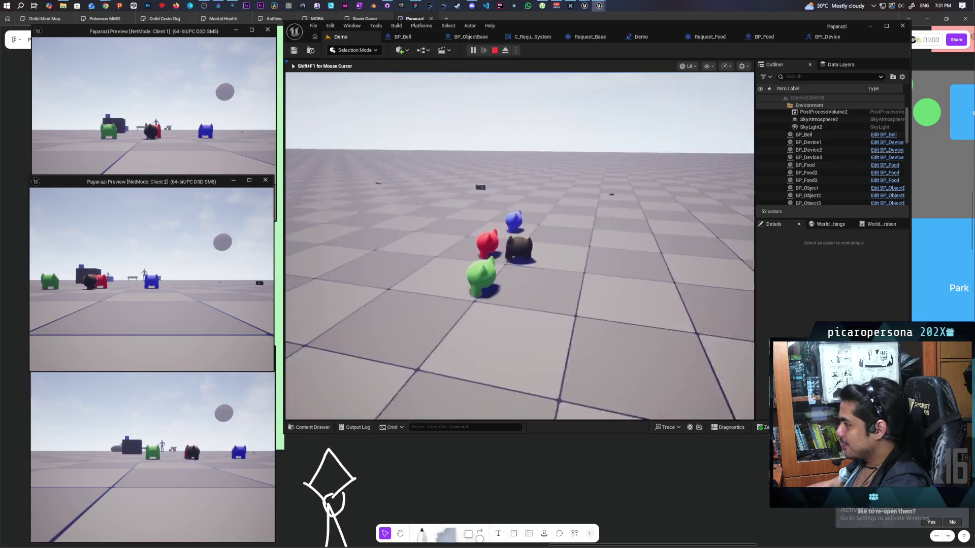
pyautogui.press('w')
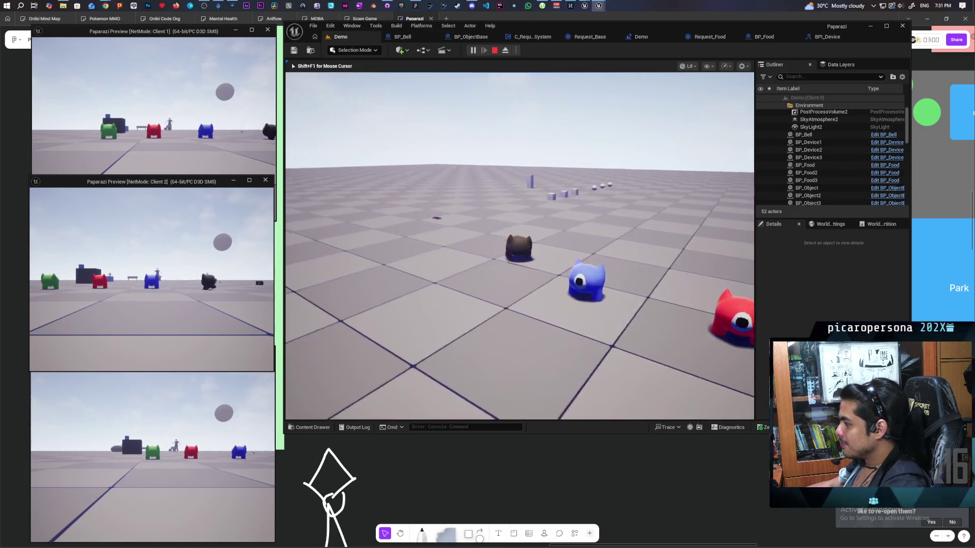
pyautogui.press('w')
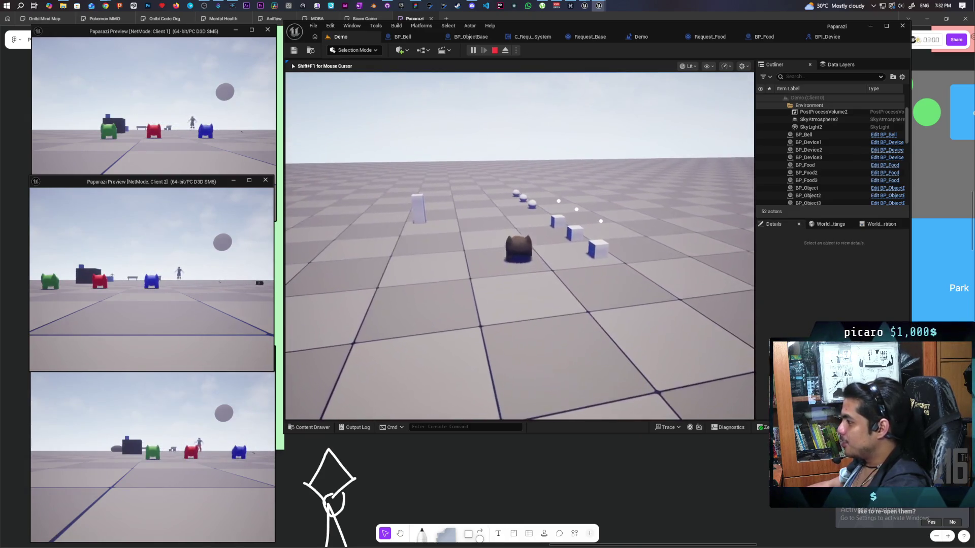
pyautogui.press('w')
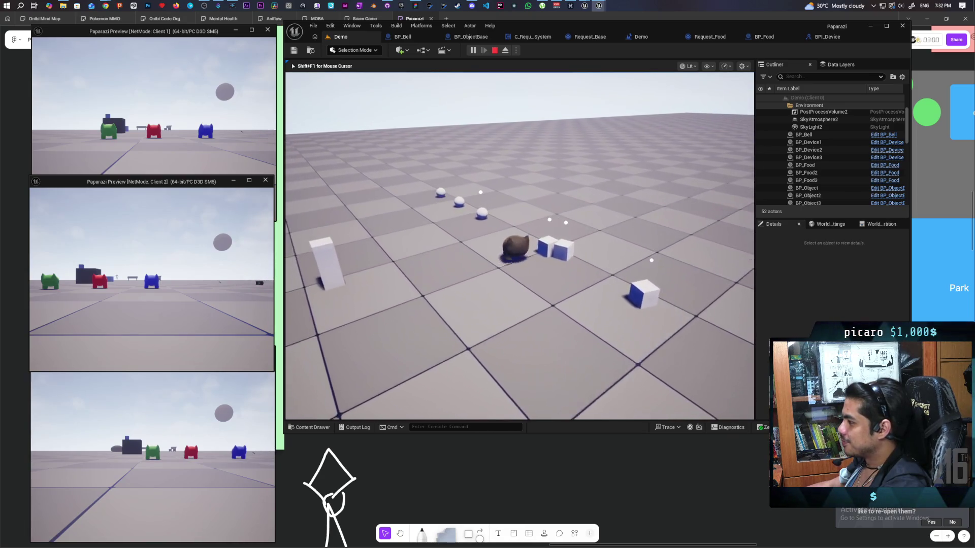
pyautogui.press('w')
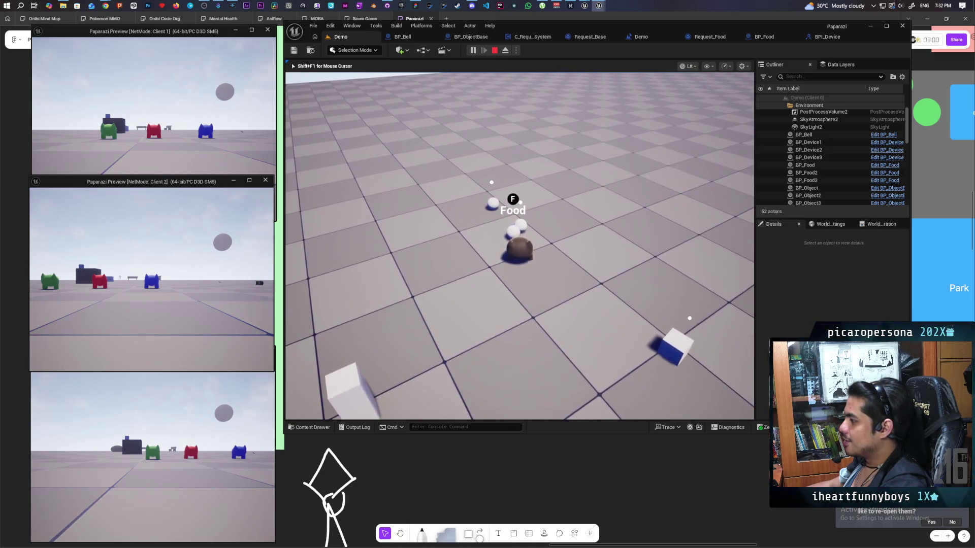
pyautogui.press('w')
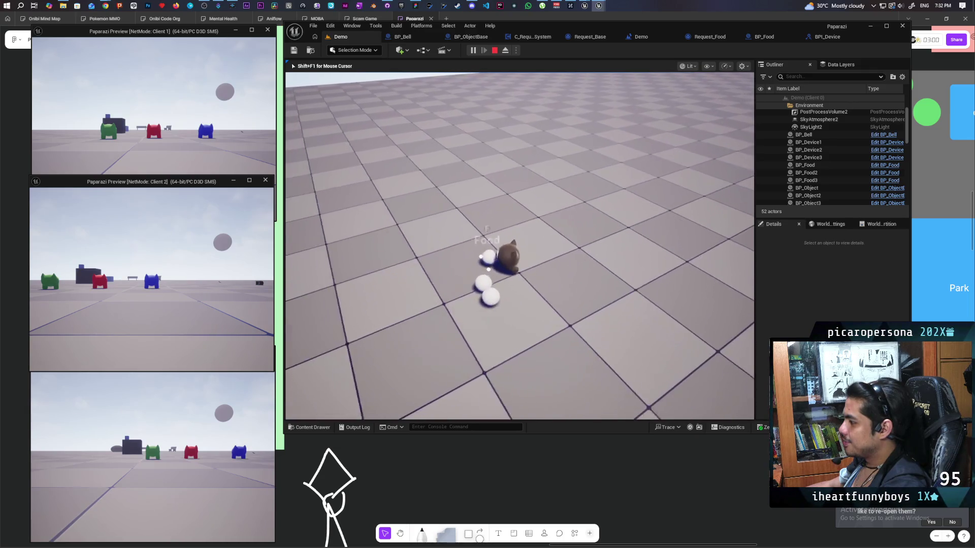
pyautogui.press('w')
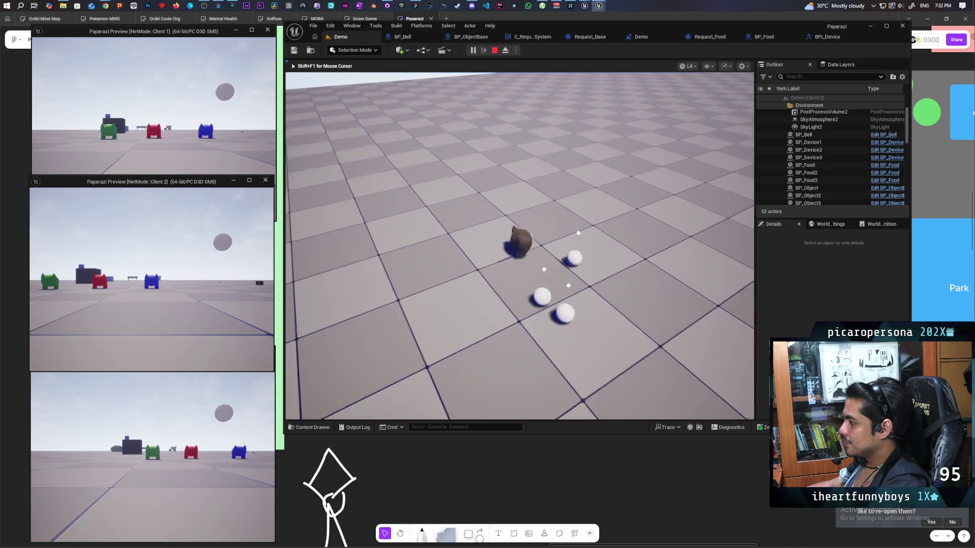
pyautogui.press('d')
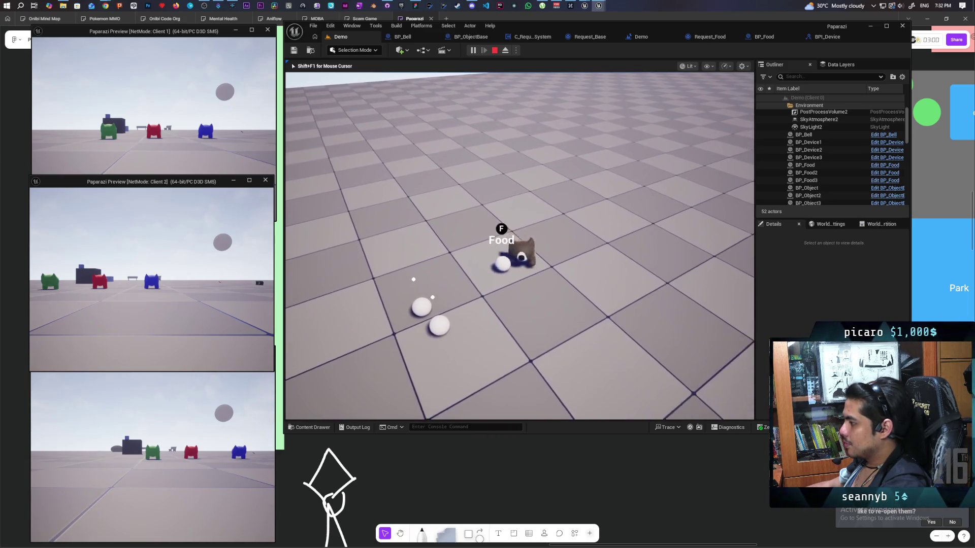
pyautogui.press('w')
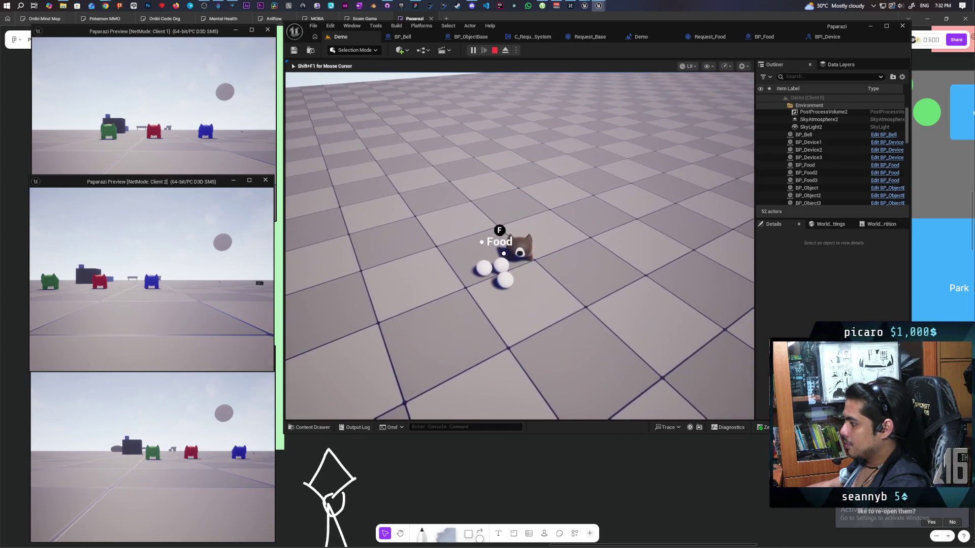
pyautogui.press('a')
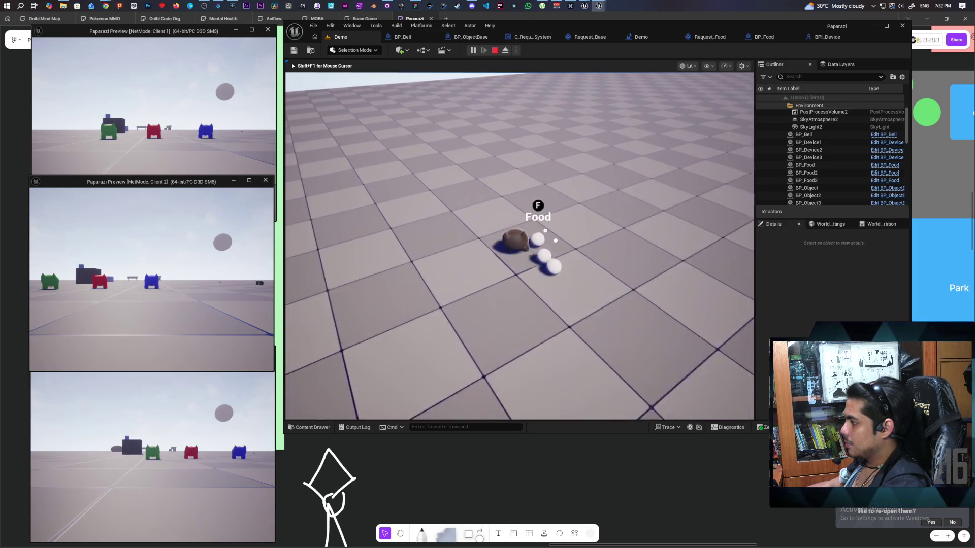
pyautogui.press('d')
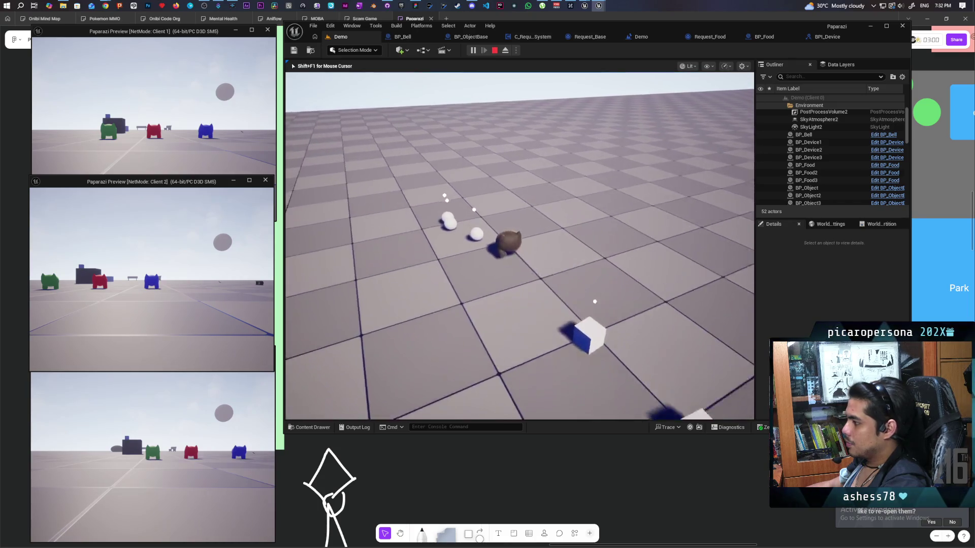
# - Pick up a food ball and drop it beside the blue cylinder
pyautogui.press('f')
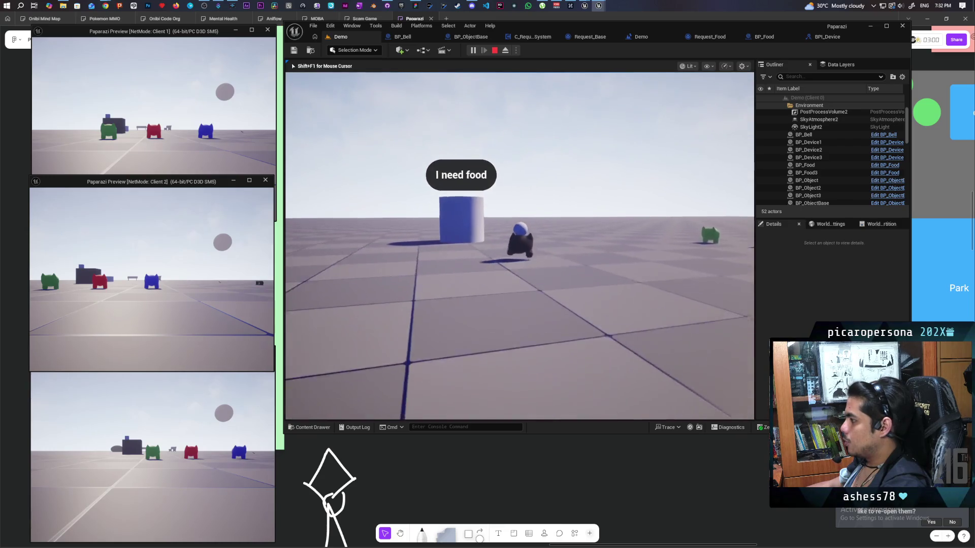
pyautogui.press('a')
pyautogui.press('s')
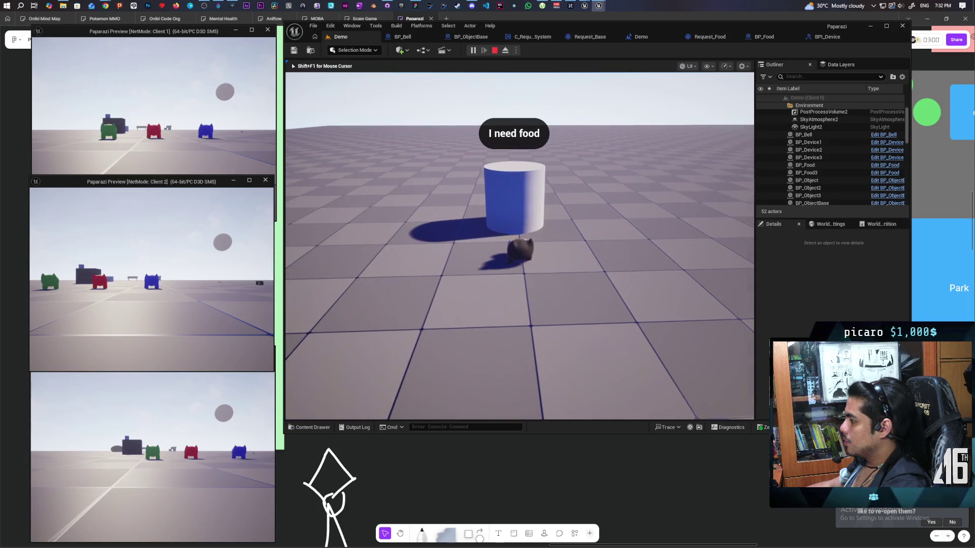
pyautogui.press('f')
pyautogui.press('w')
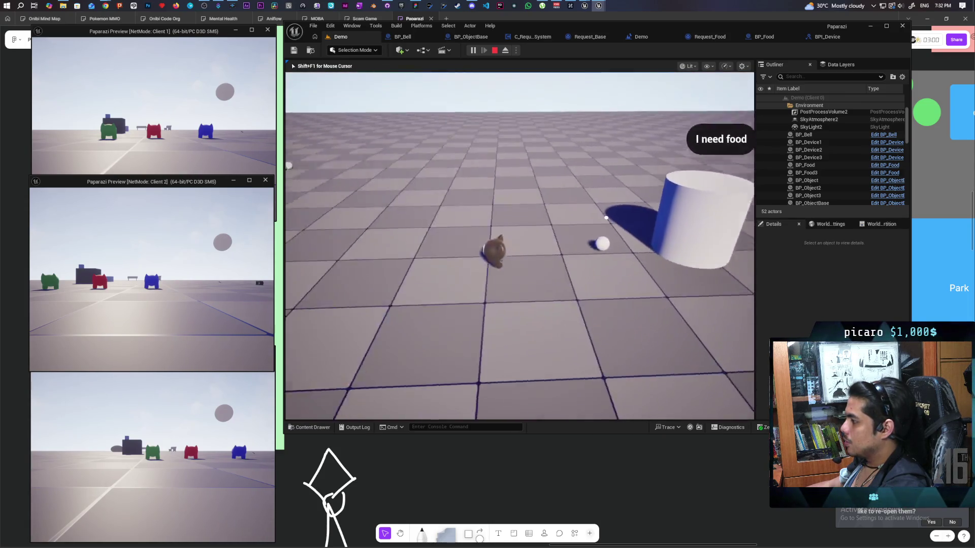
# - Walk to the bell and ring it to complete the food request
pyautogui.press('w')
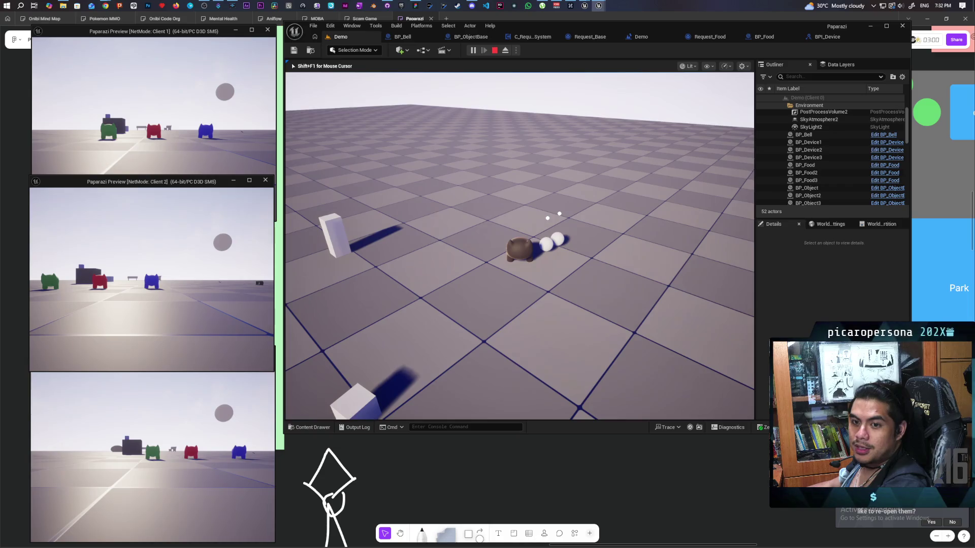
pyautogui.press('w')
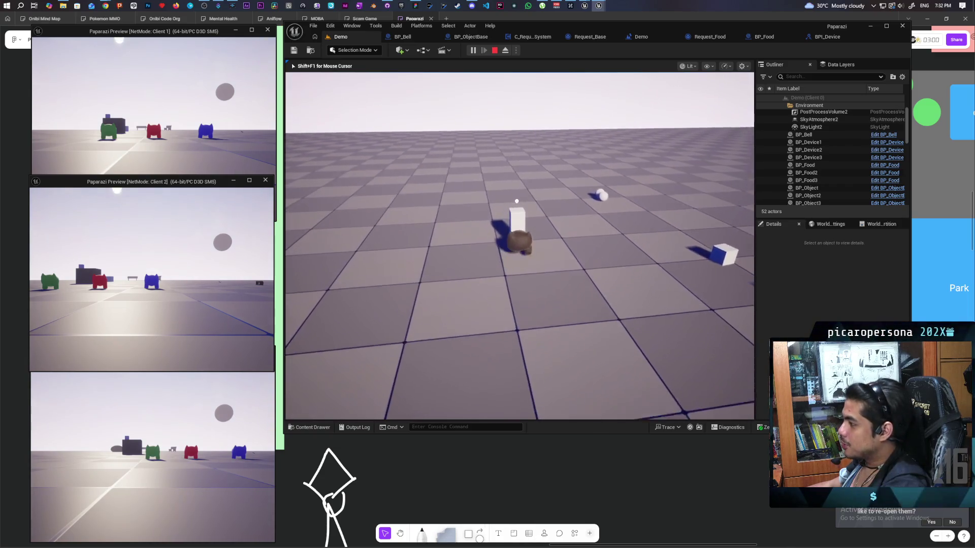
pyautogui.press('f')
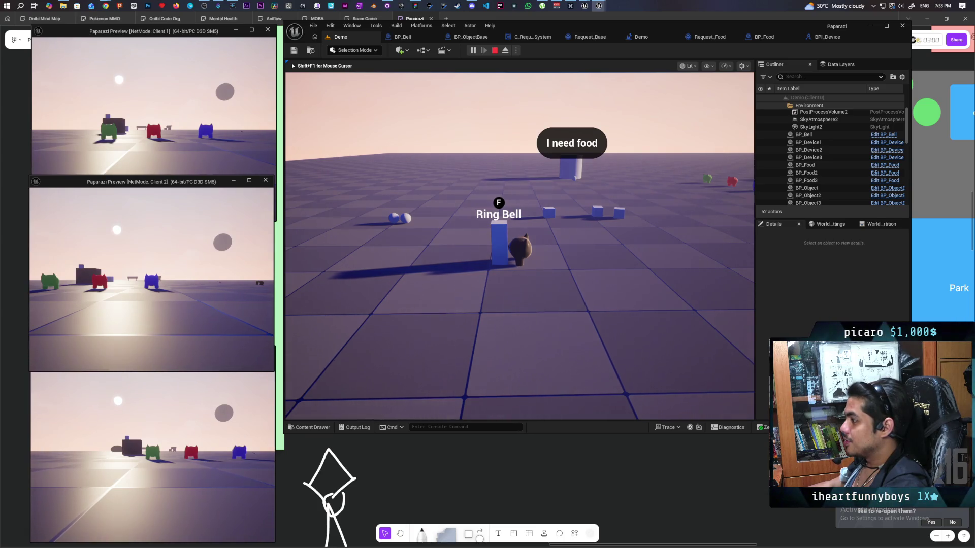
pyautogui.press('d')
pyautogui.press('a')
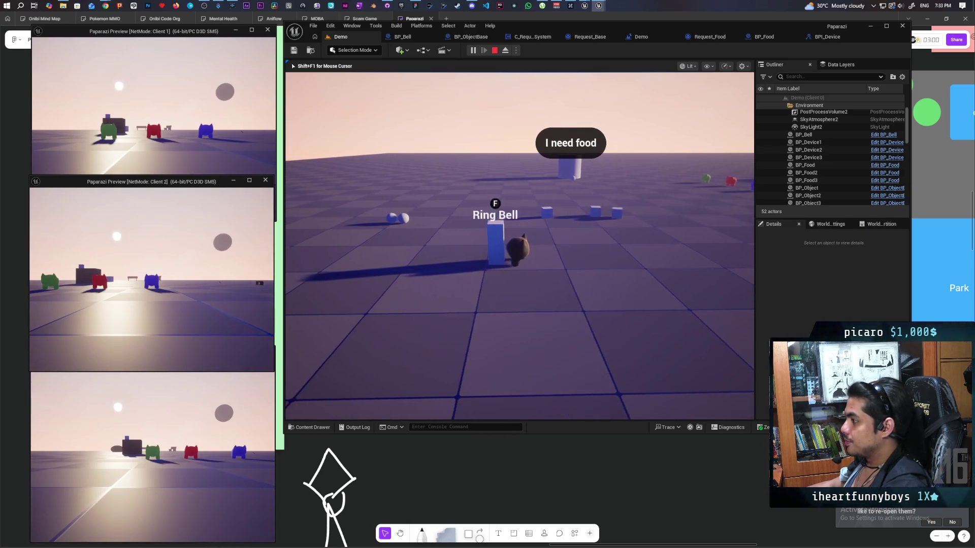
pyautogui.press('w')
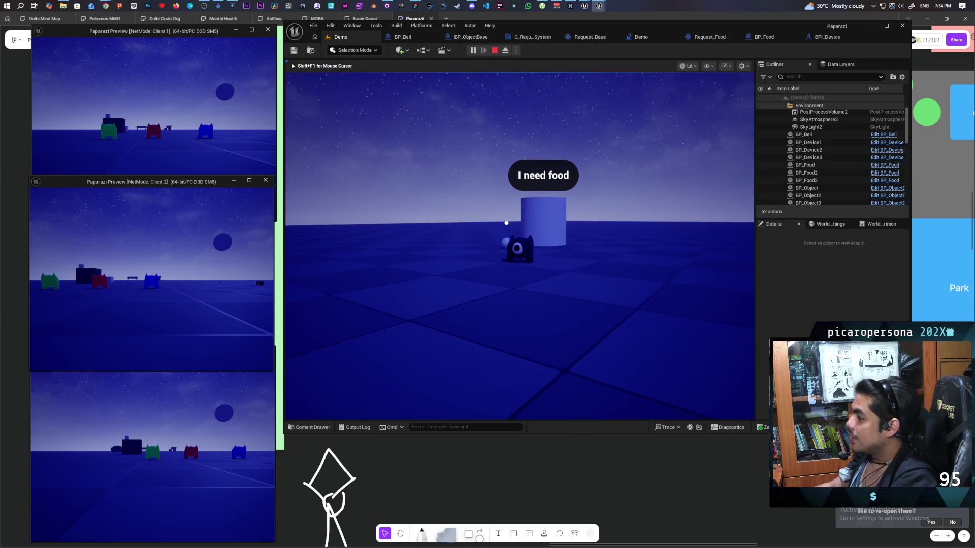
# - Walk the character up to, around and away from the 'I need food' cylinder and its white food ball
pyautogui.press('w')
pyautogui.press('w')
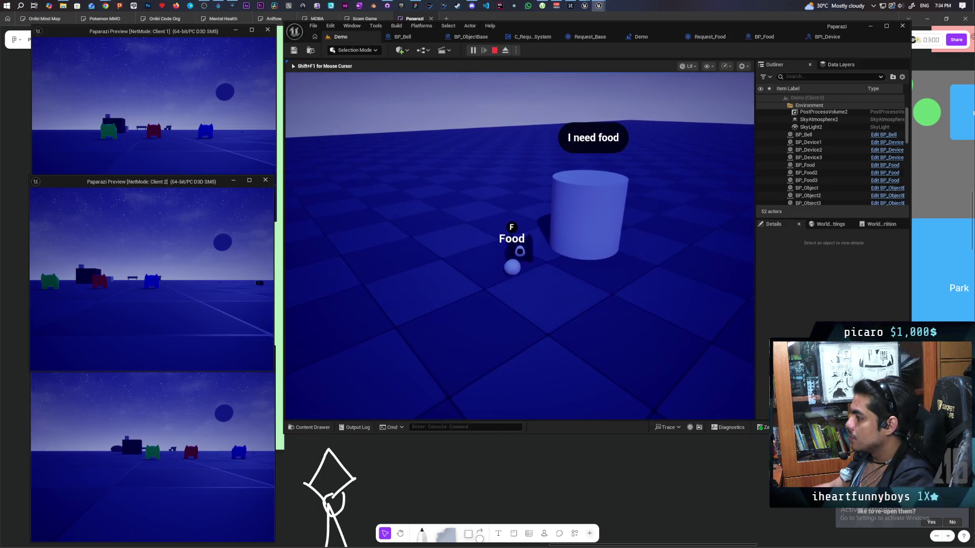
pyautogui.press('w')
pyautogui.press('w')
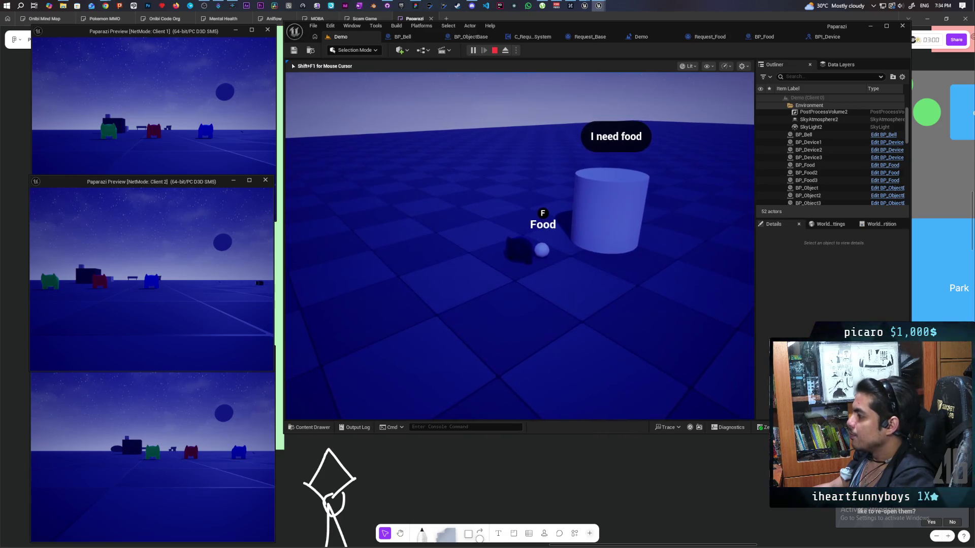
pyautogui.press('w')
pyautogui.press('s')
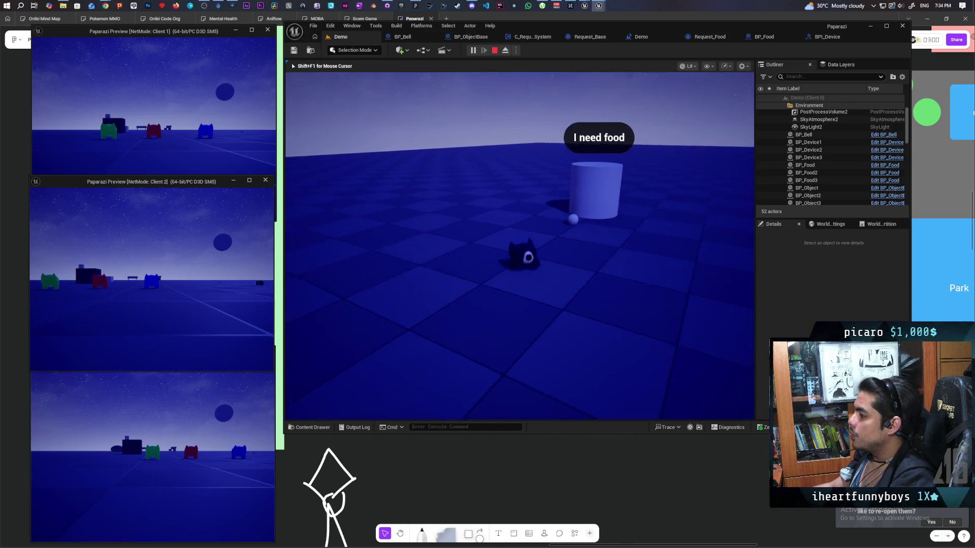
pyautogui.press('d')
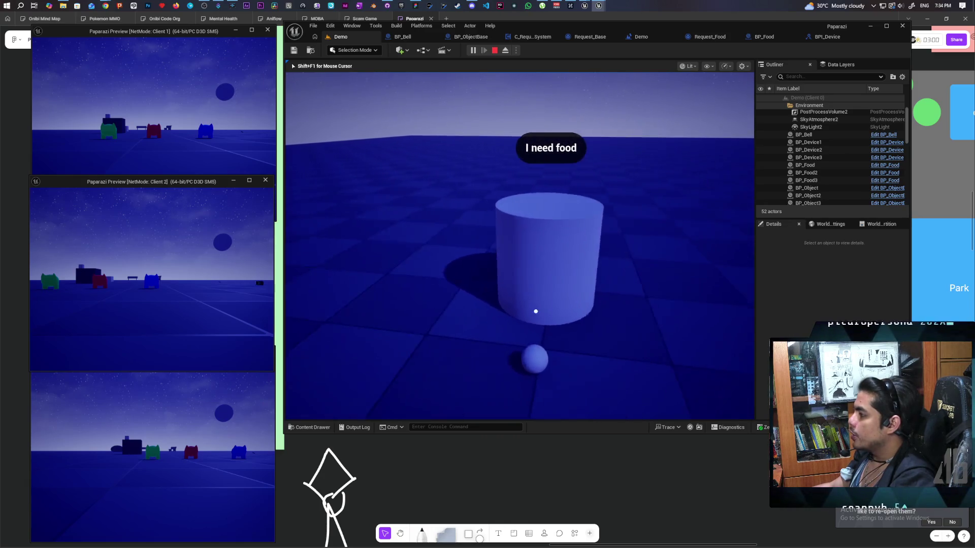
pyautogui.press('w')
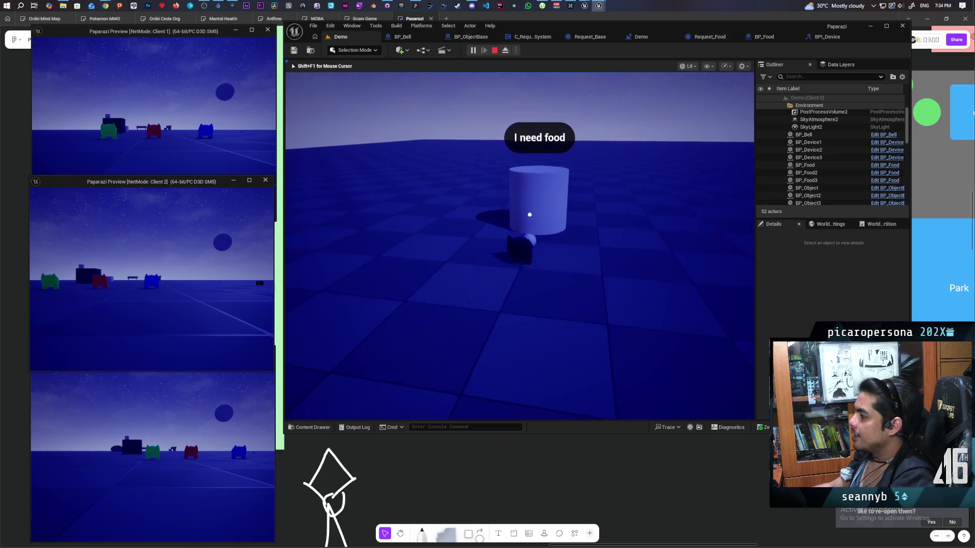
pyautogui.press('s')
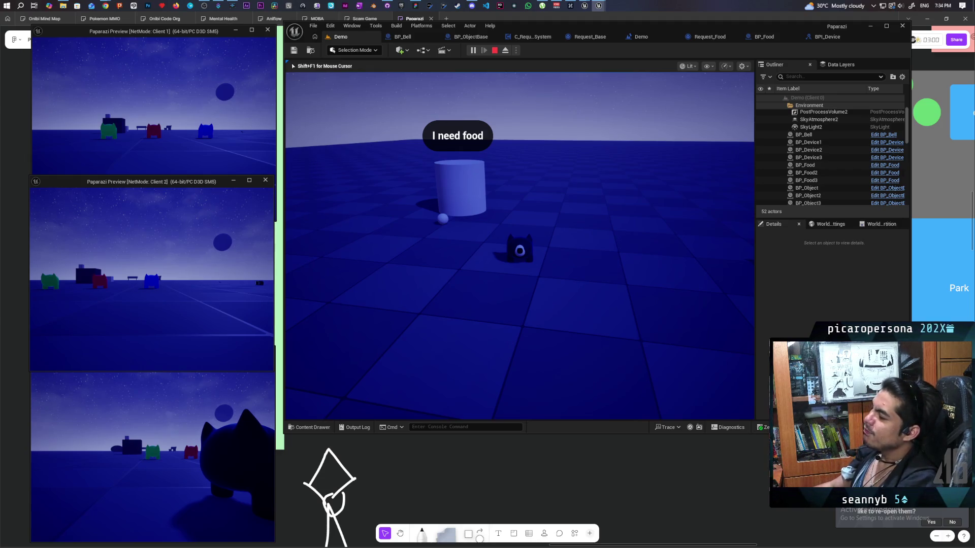
pyautogui.moveTo(519, 246)
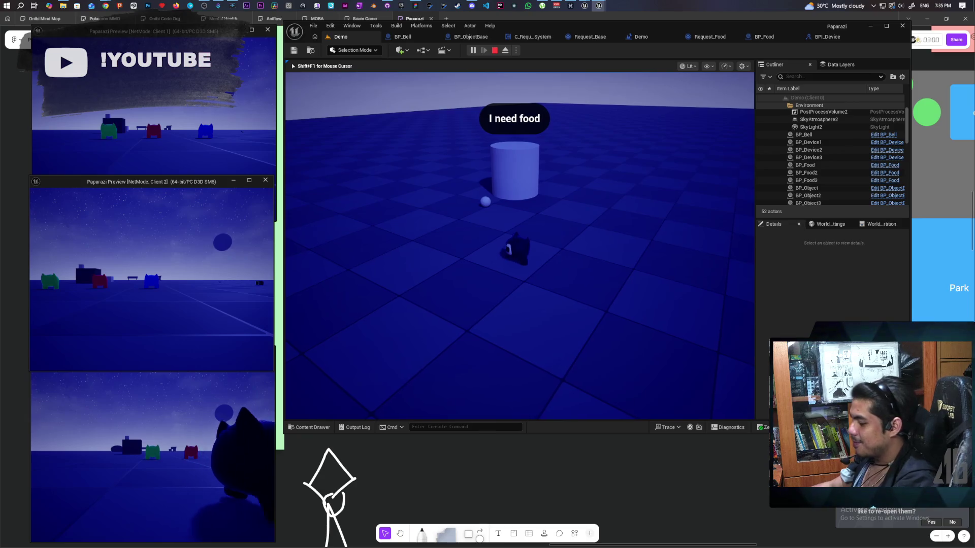
# - Walk the character around the cylinder to the food sphere and pick it up with F
pyautogui.press('w')
pyautogui.press('w')
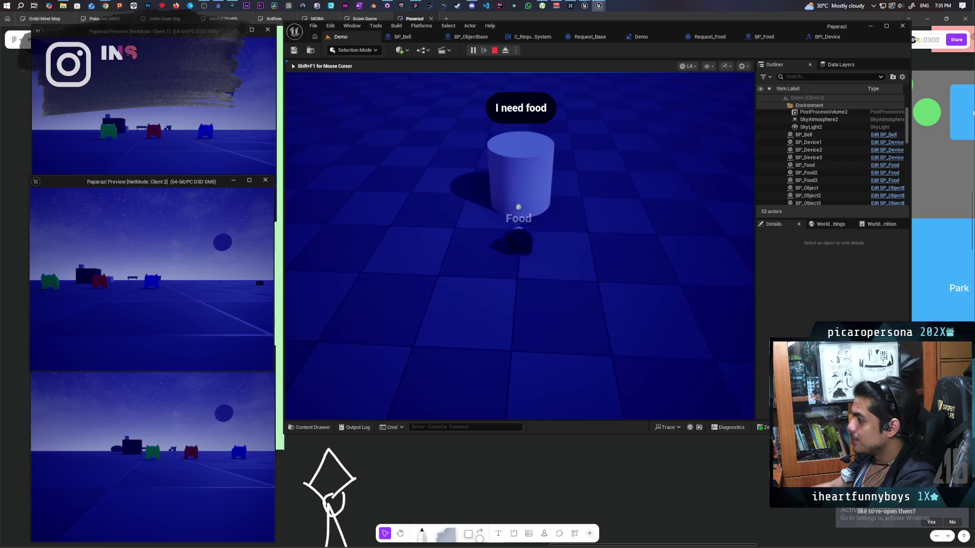
pyautogui.press('a')
pyautogui.press('w')
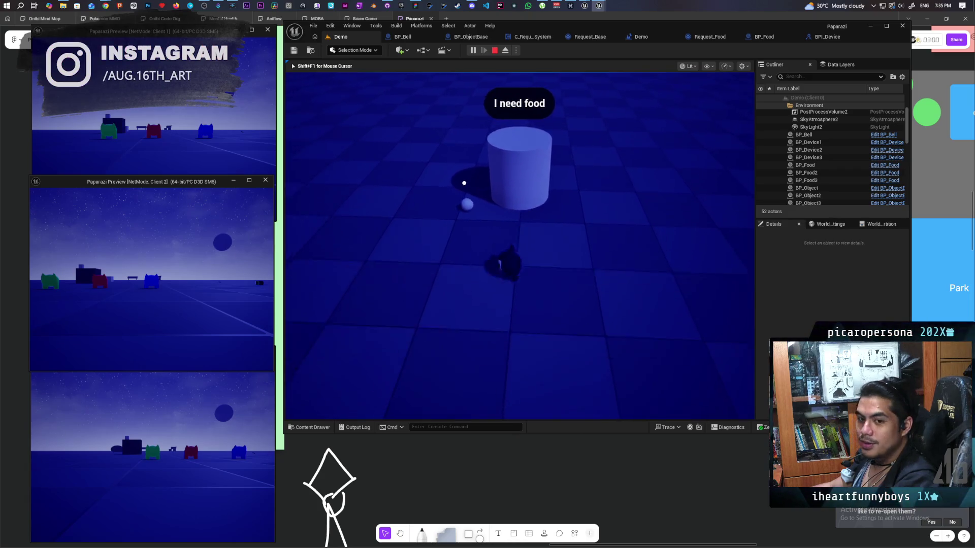
pyautogui.press('w')
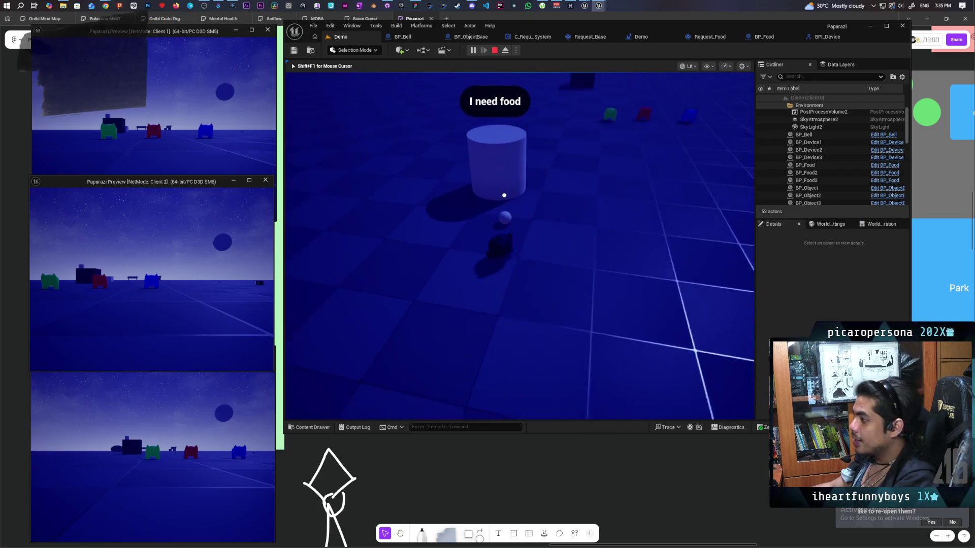
pyautogui.press('w')
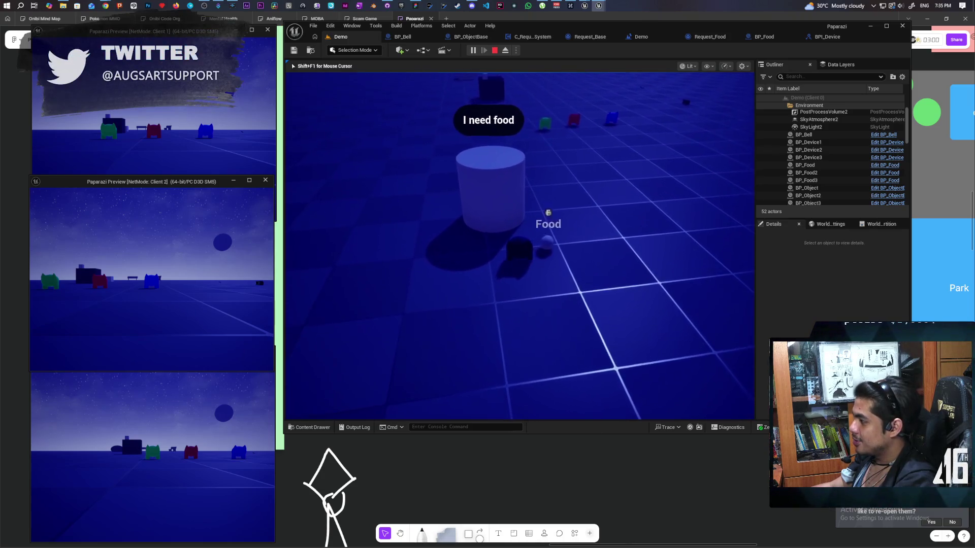
pyautogui.press('w')
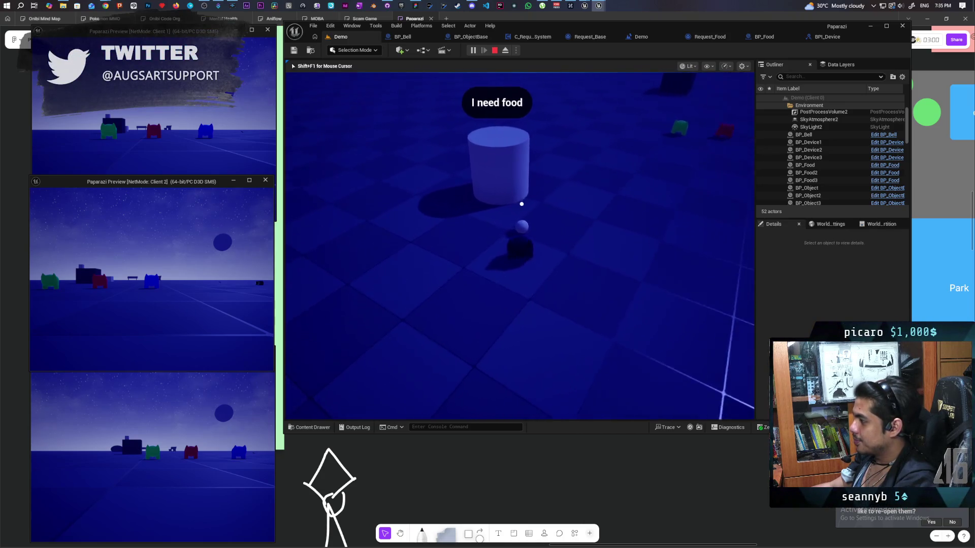
pyautogui.press('w')
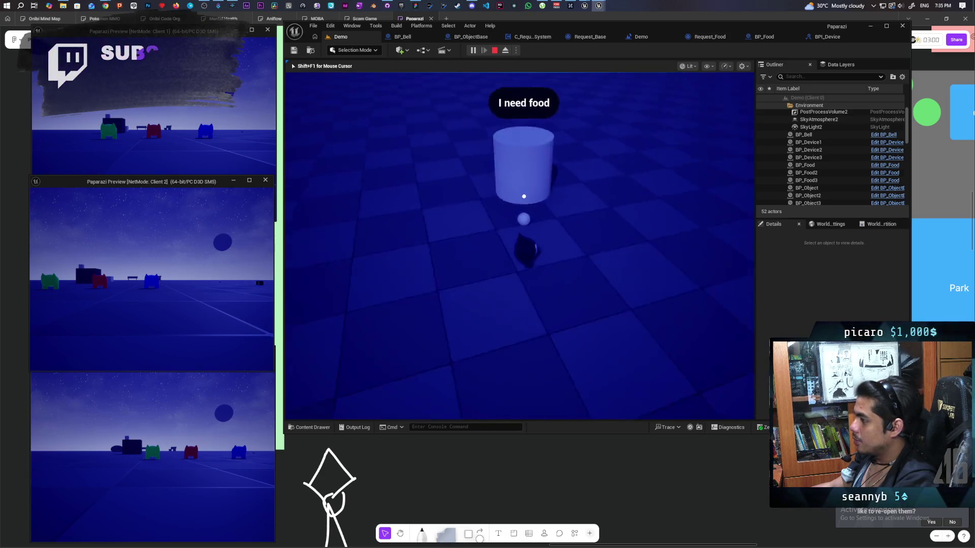
pyautogui.press('w')
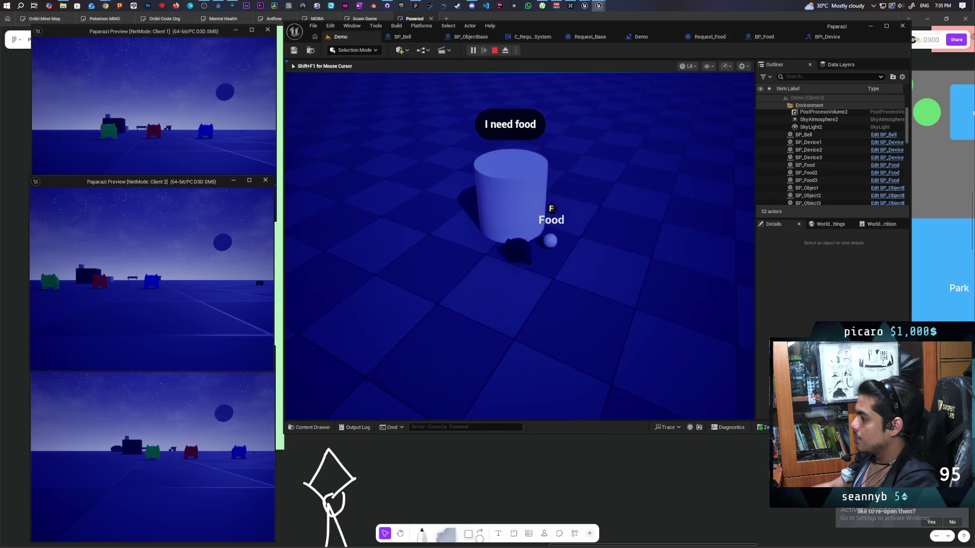
pyautogui.press('d')
pyautogui.press('f')
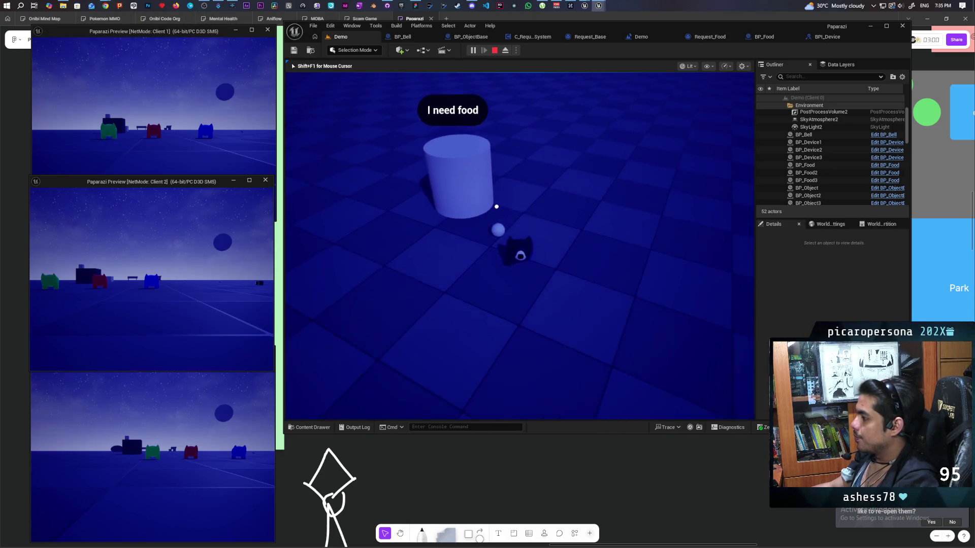
# - Carry the food sphere back and forth beside the 'I need food' cylinder
pyautogui.press('s')
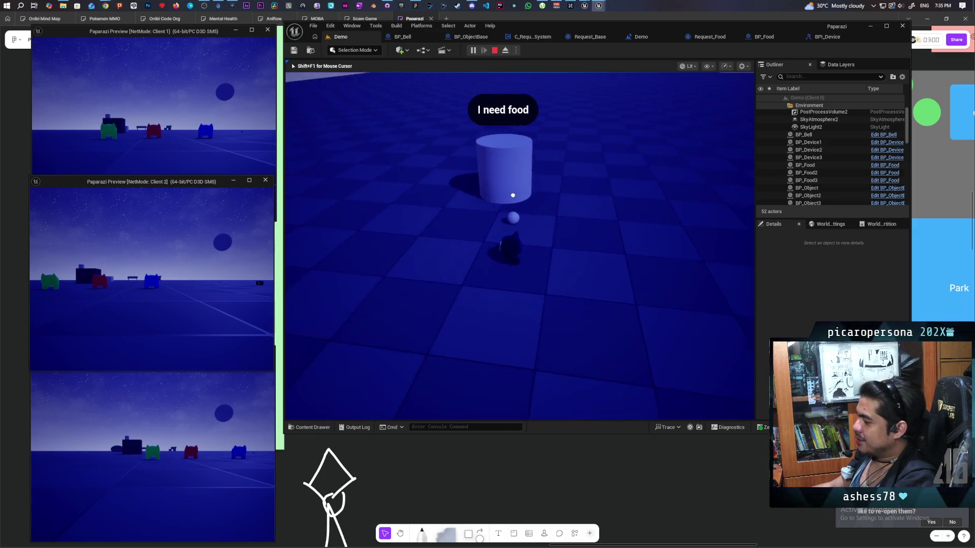
pyautogui.press('w')
pyautogui.press('s')
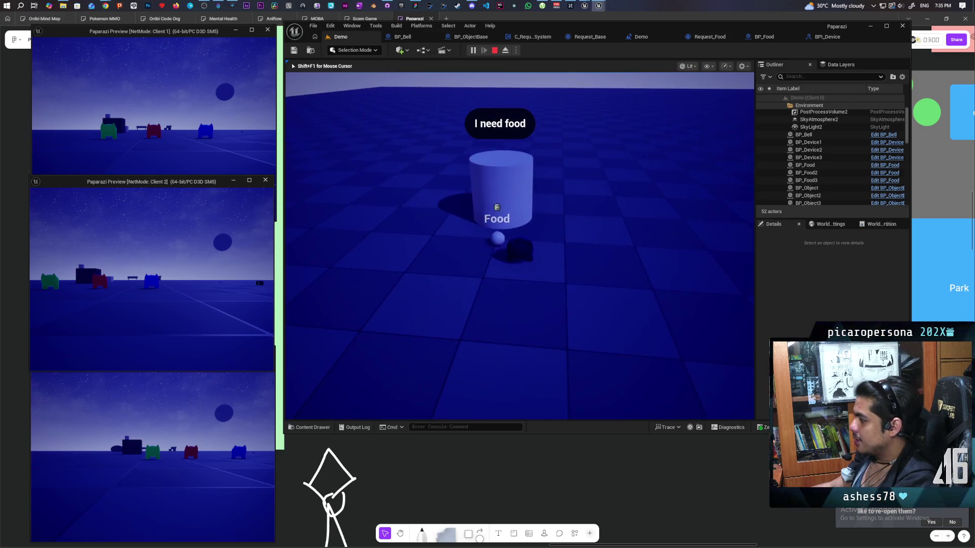
pyautogui.press('w')
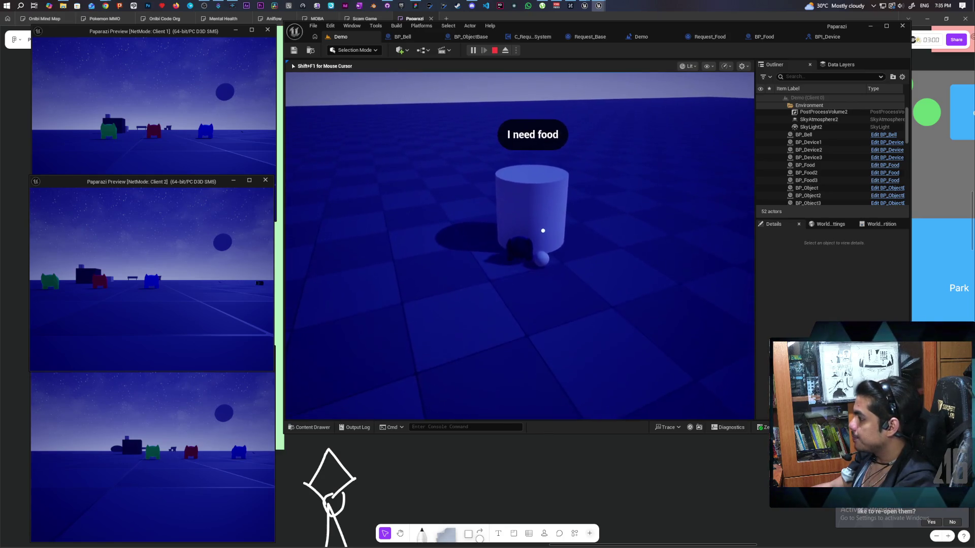
pyautogui.press('s')
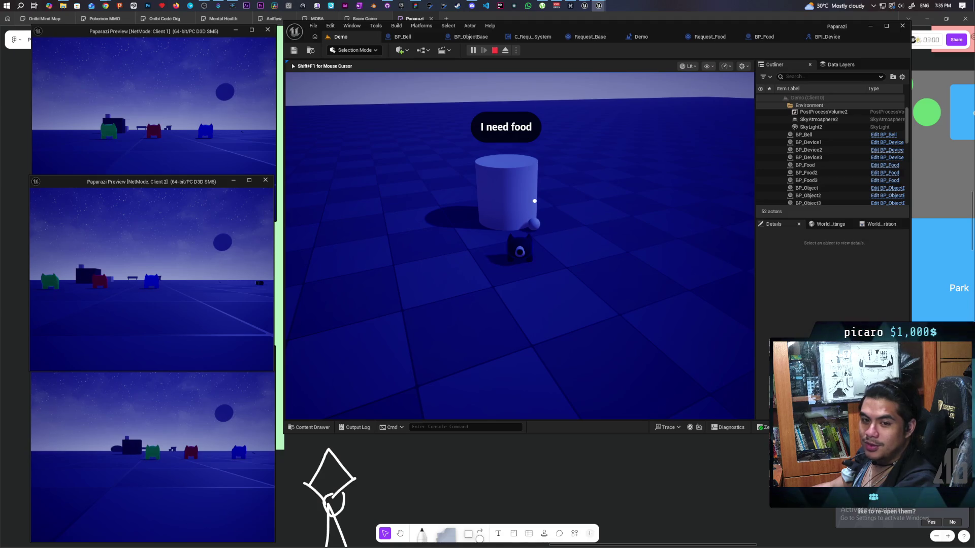
# - Walk toward the other characters and white props, then stop the play test with Escape
pyautogui.press('w')
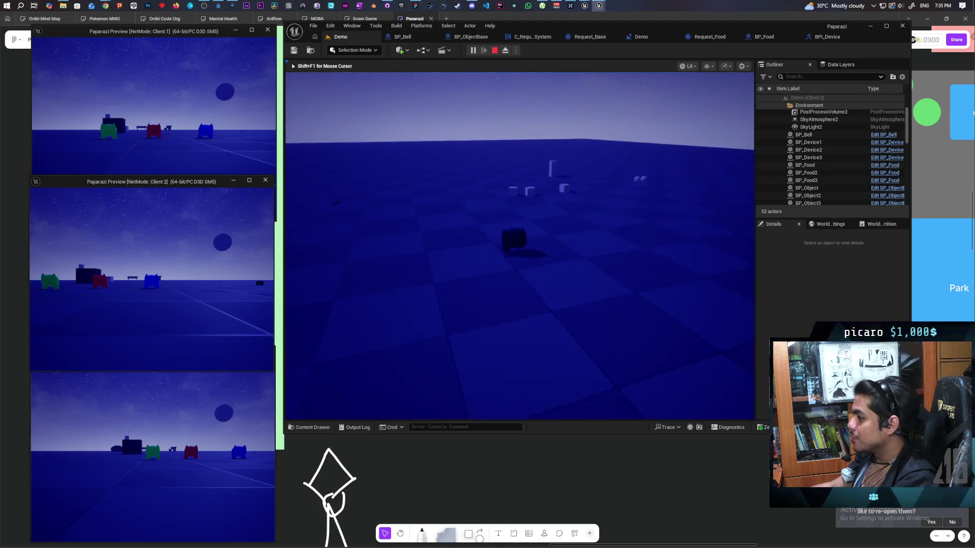
pyautogui.press('w')
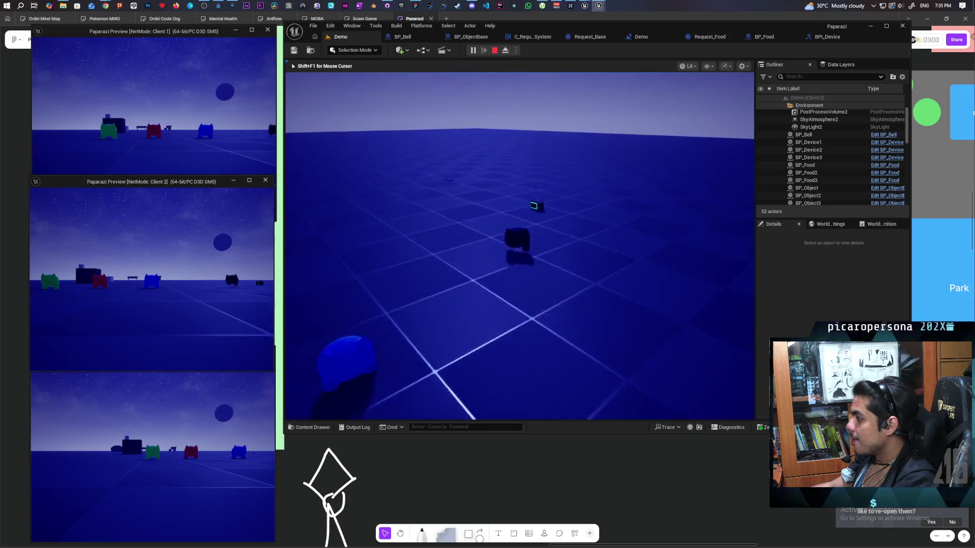
pyautogui.press('w')
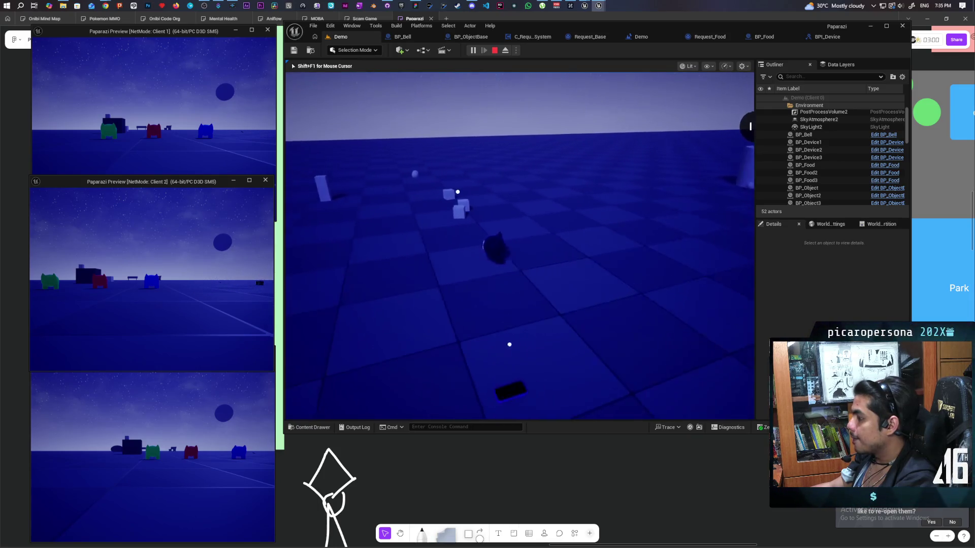
pyautogui.press('Escape')
# - Relaunch the multiplayer play test and take control of the main game view
pyautogui.click(473, 51)
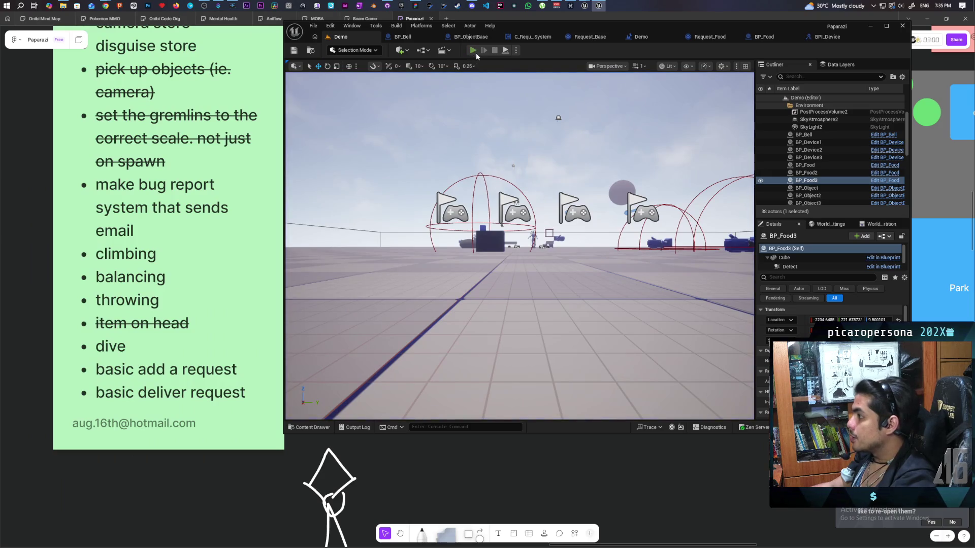
pyautogui.hotkey('shift', 'F1')
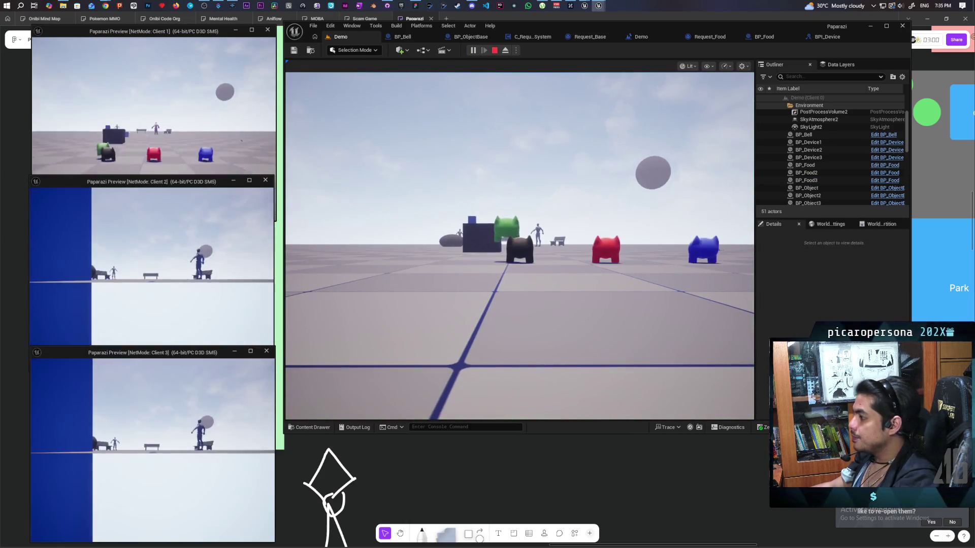
pyautogui.click(338, 396)
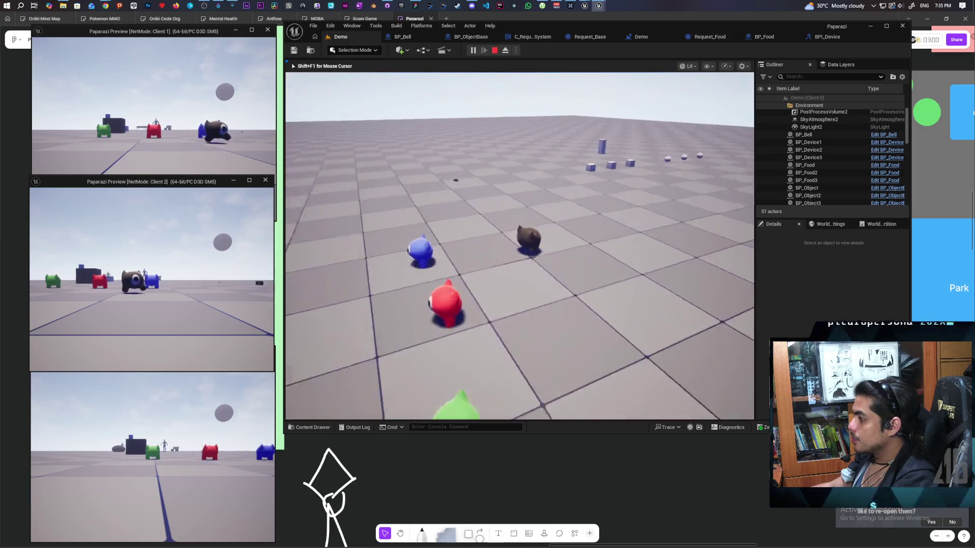
# - Walk the character to the Ring Bell block, then end the session with Escape
pyautogui.press('w')
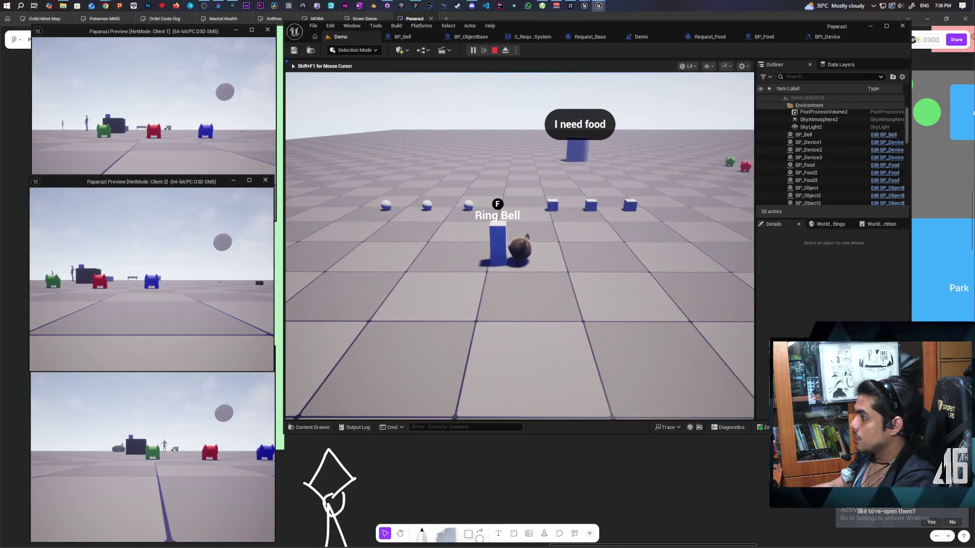
pyautogui.press('d')
pyautogui.press('a')
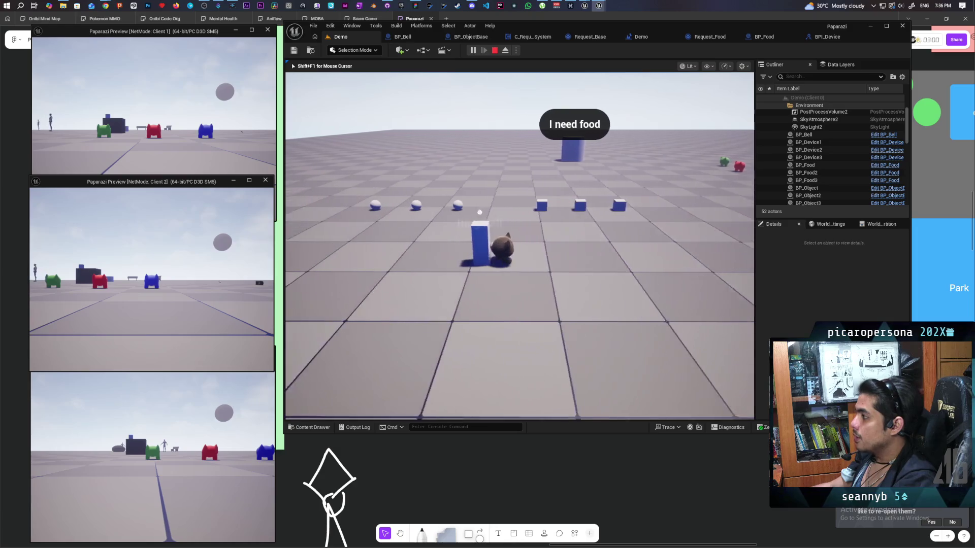
pyautogui.press('Escape')
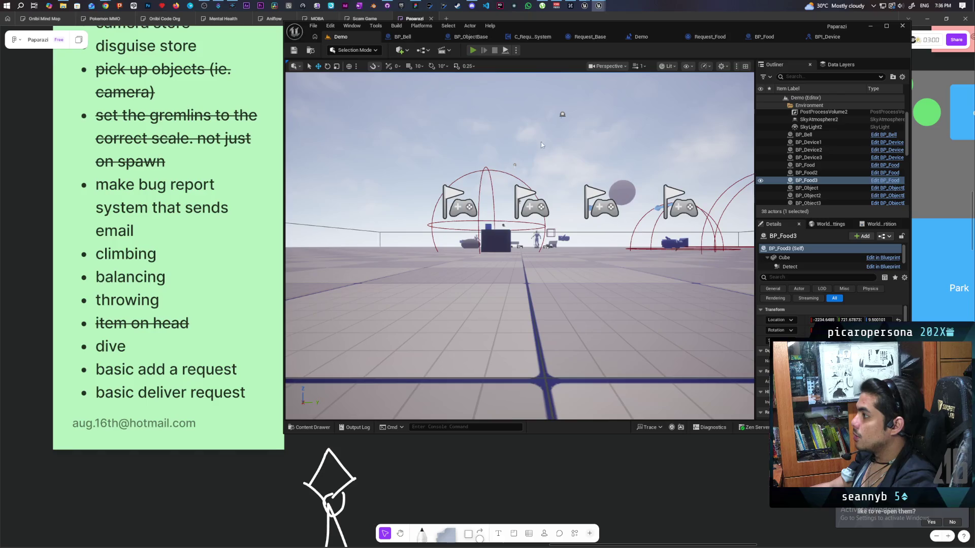
# - Start a new multiplayer session with Alt+P and walk from the row of cubes to the blue cylinder
pyautogui.hotkey('alt', 'p')
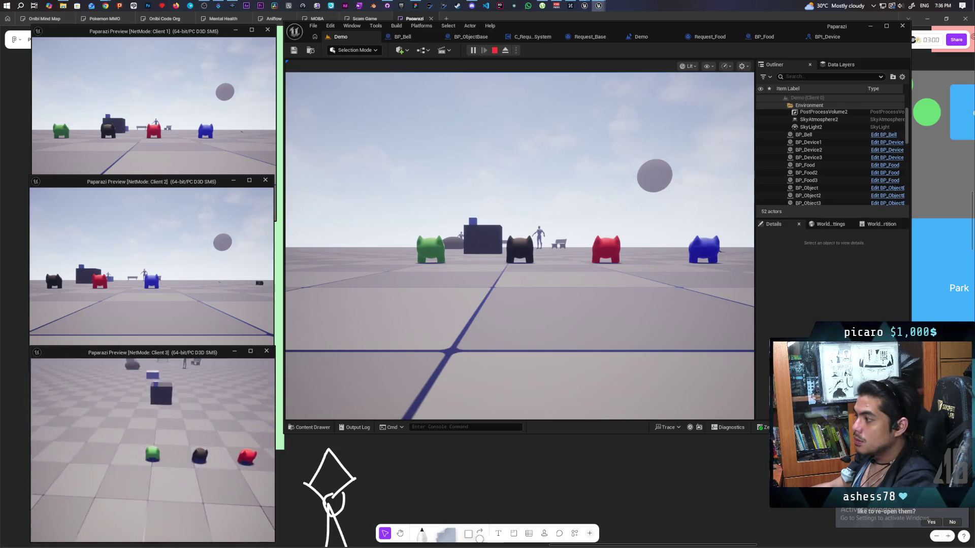
pyautogui.click(403, 342)
pyautogui.press('w')
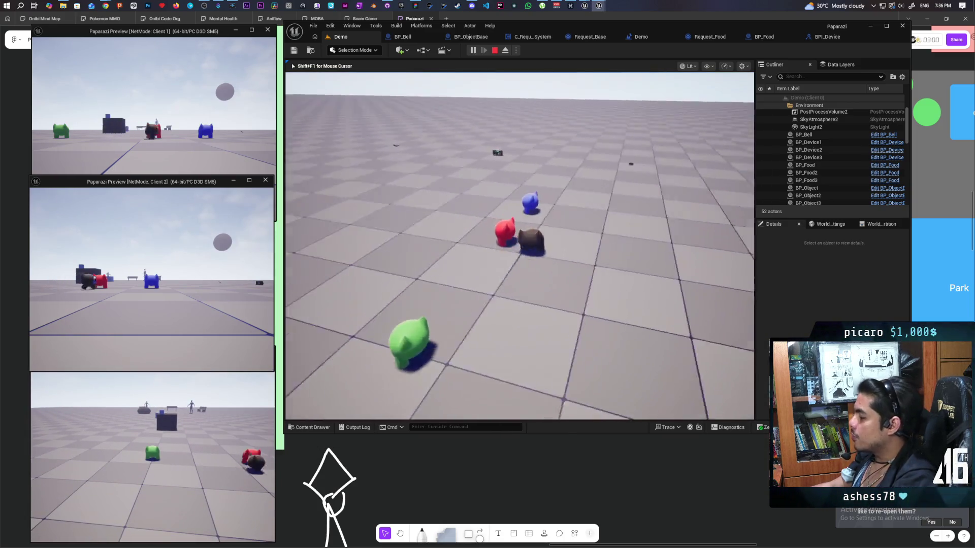
pyautogui.press('w')
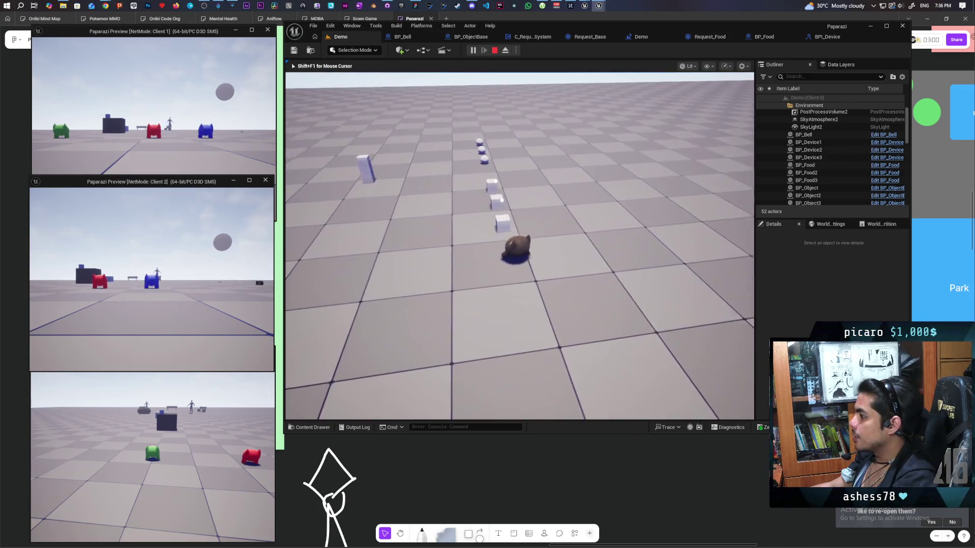
pyautogui.press('w')
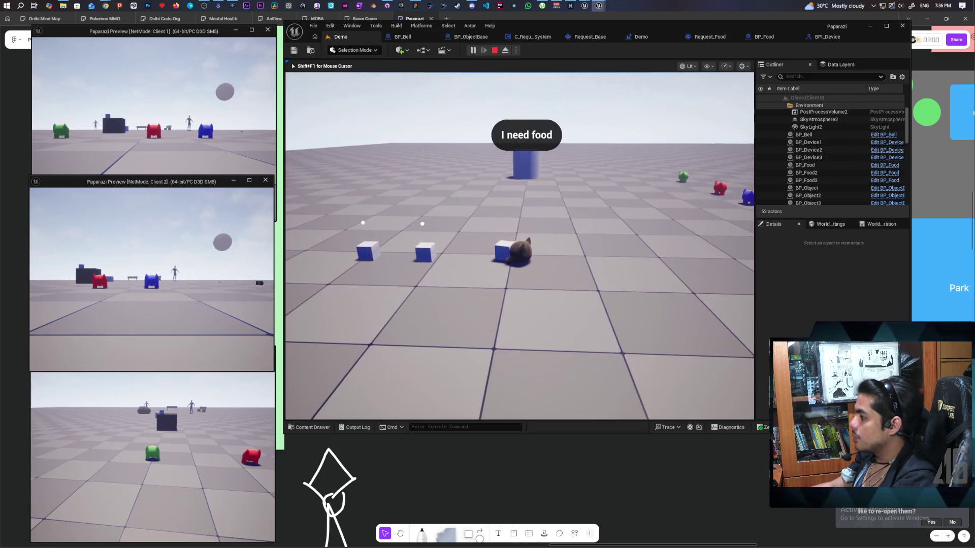
pyautogui.press('w')
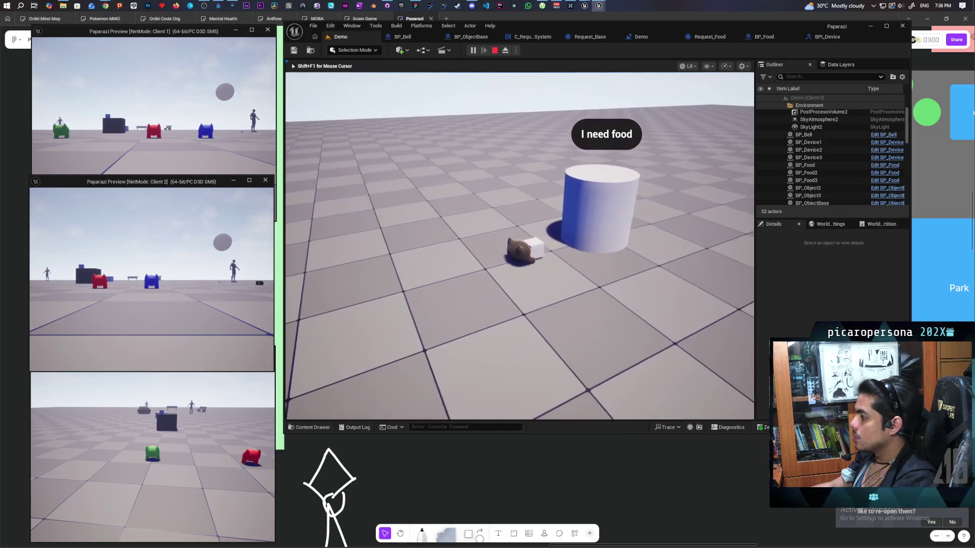
pyautogui.press('w')
# - Reposition the character around the 'I need food' cylinder and nearby pillar
pyautogui.press('a')
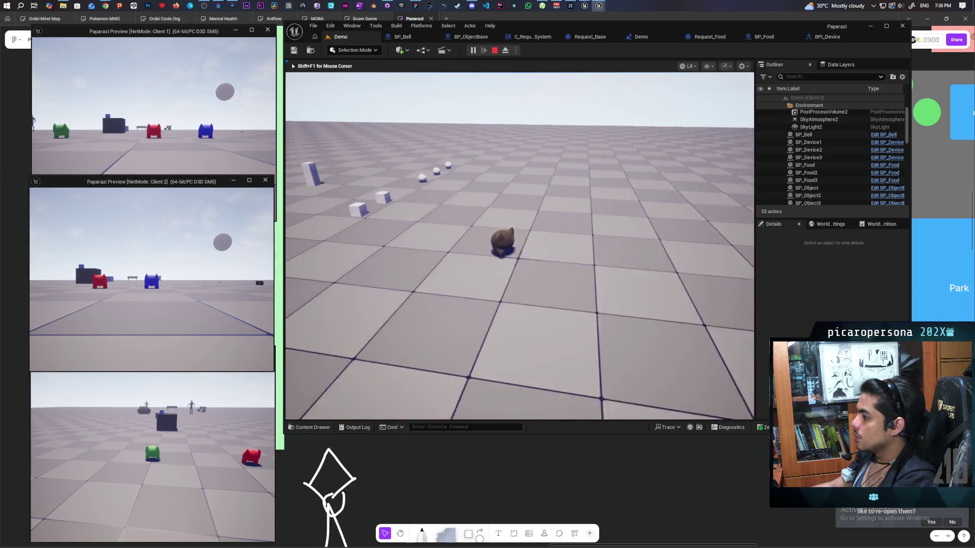
pyautogui.press('d')
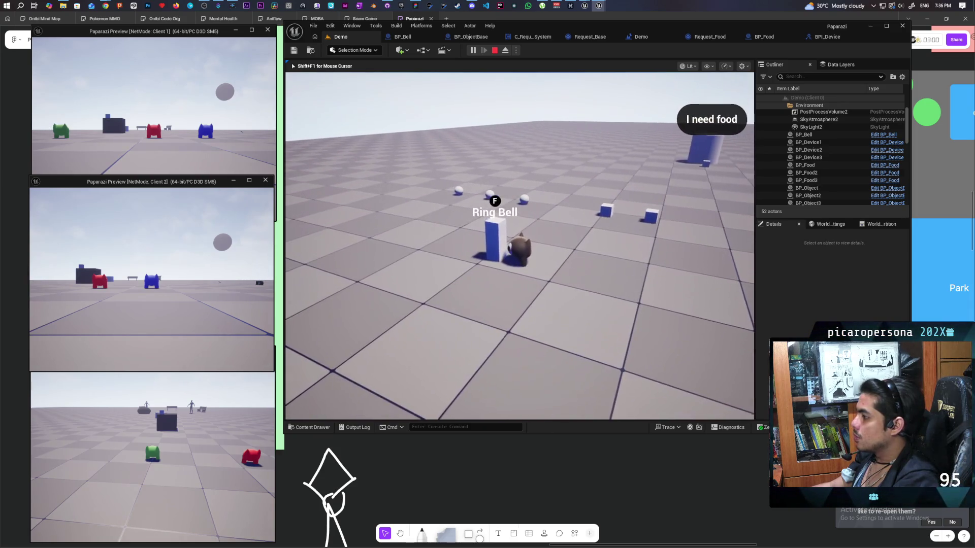
pyautogui.press('w')
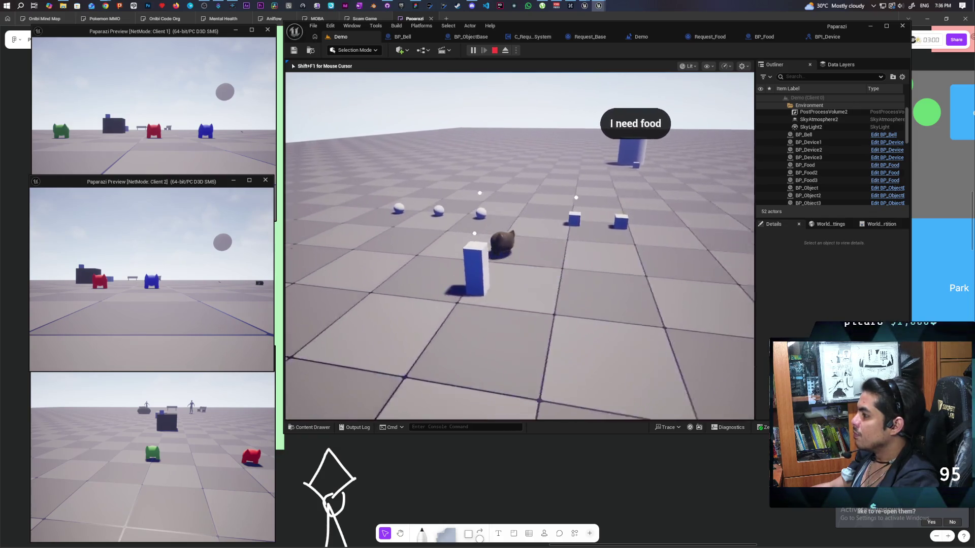
pyautogui.press('w')
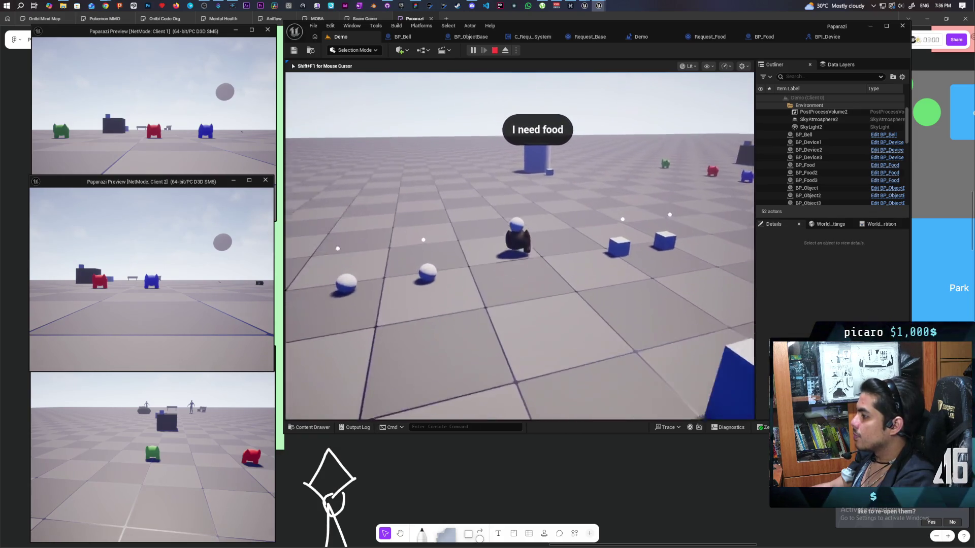
pyautogui.press('w')
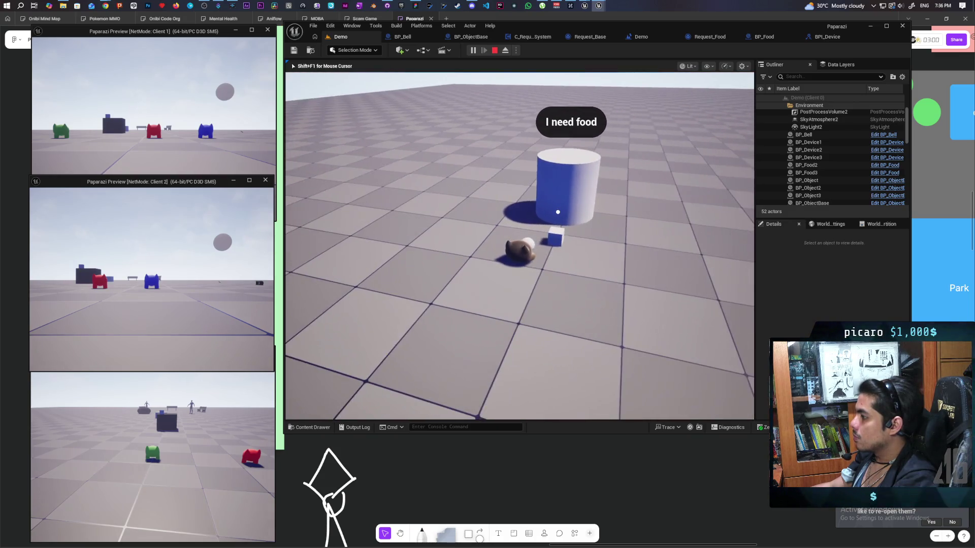
pyautogui.press('a')
pyautogui.press('a')
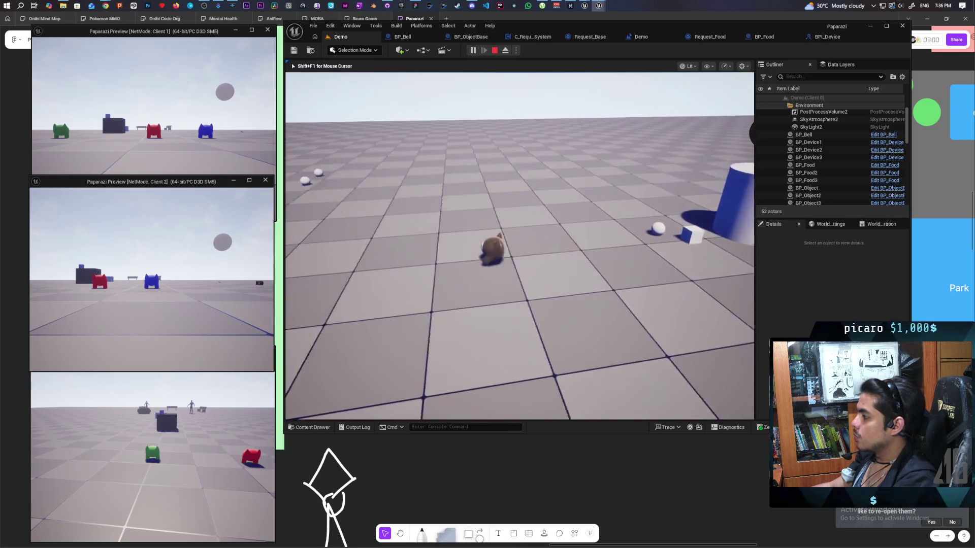
pyautogui.press('d')
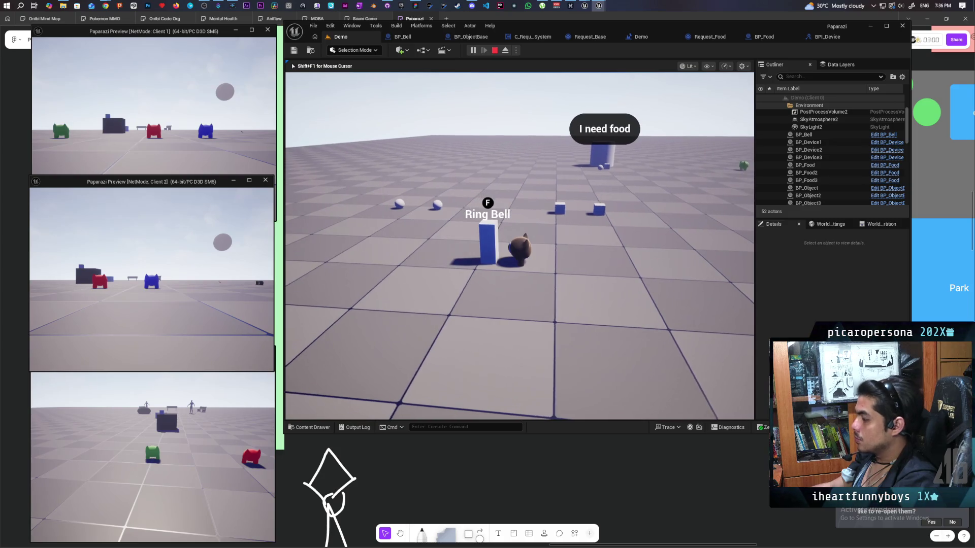
pyautogui.press('w')
pyautogui.press('w')
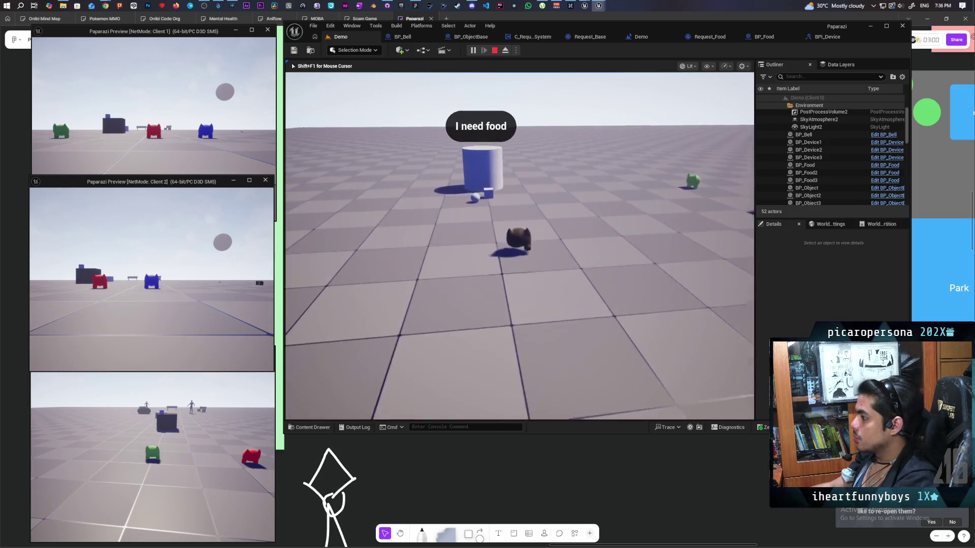
# - Pick up the white food cube, deliver it to complete the request, and stop playing
pyautogui.press('f')
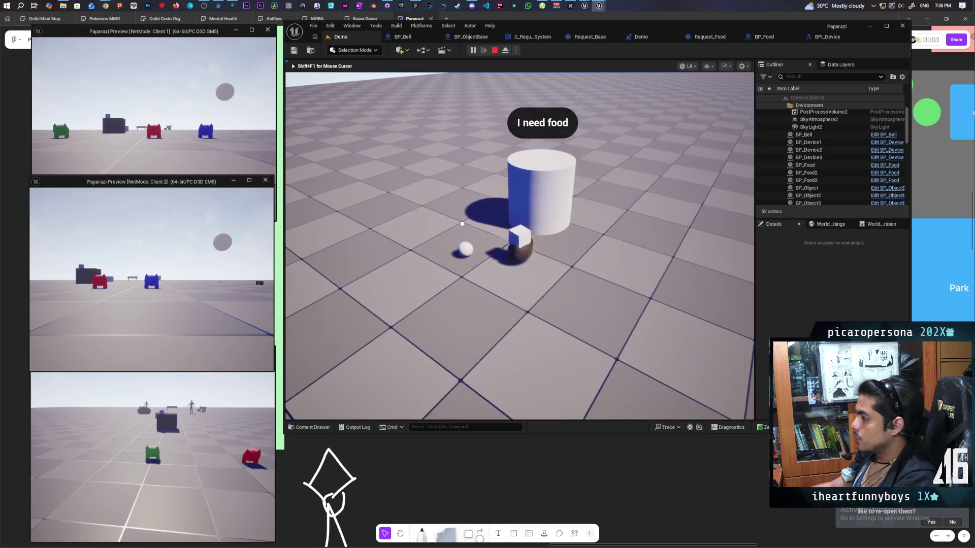
pyautogui.press('s')
pyautogui.press('w')
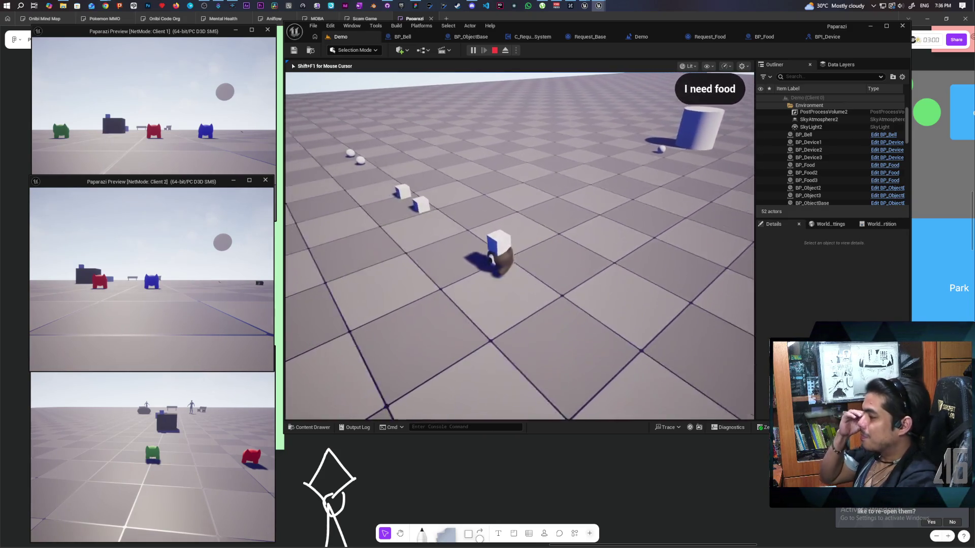
pyautogui.press('f')
pyautogui.press('Escape')
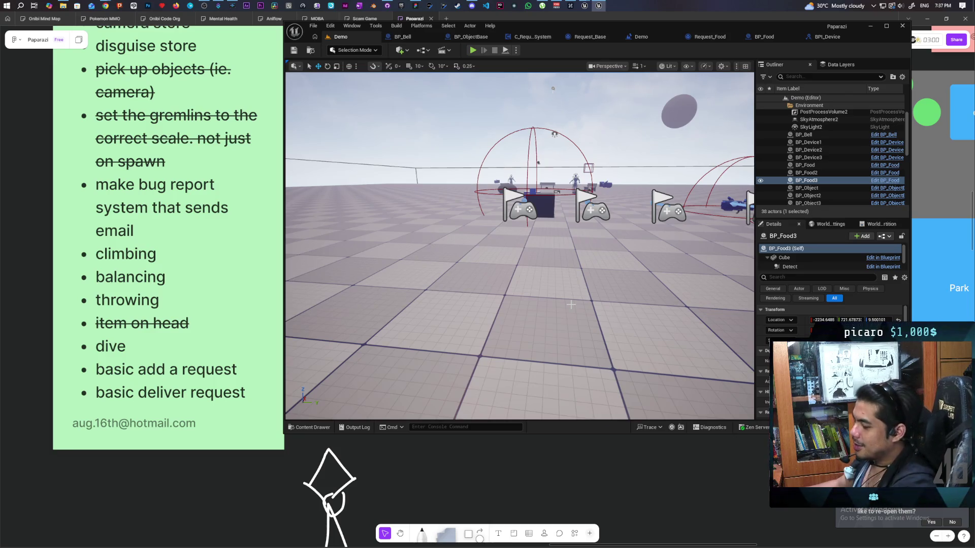
# - Review the Demo, Request_Food Check Request and BP_Food tabs, ending on the Demo level blueprint
pyautogui.click(640, 37)
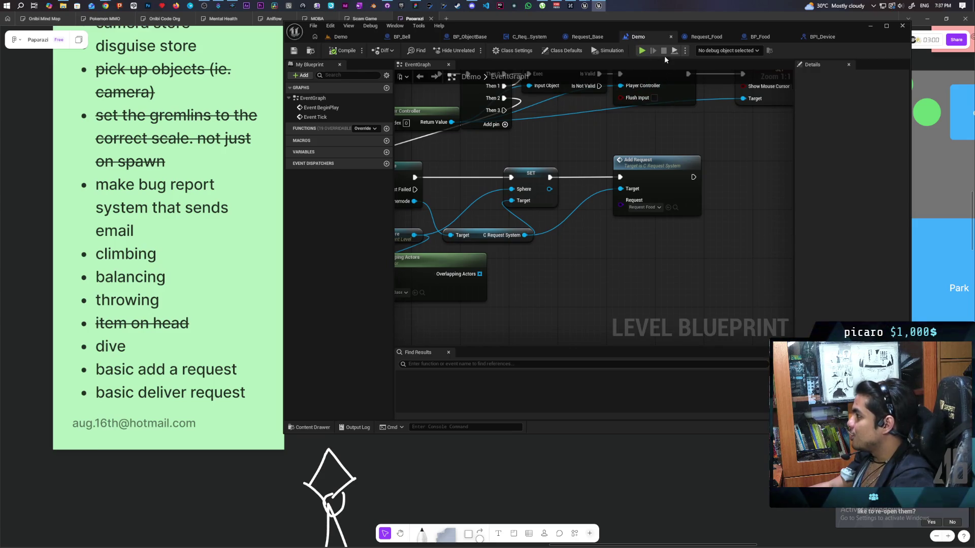
pyautogui.click(706, 37)
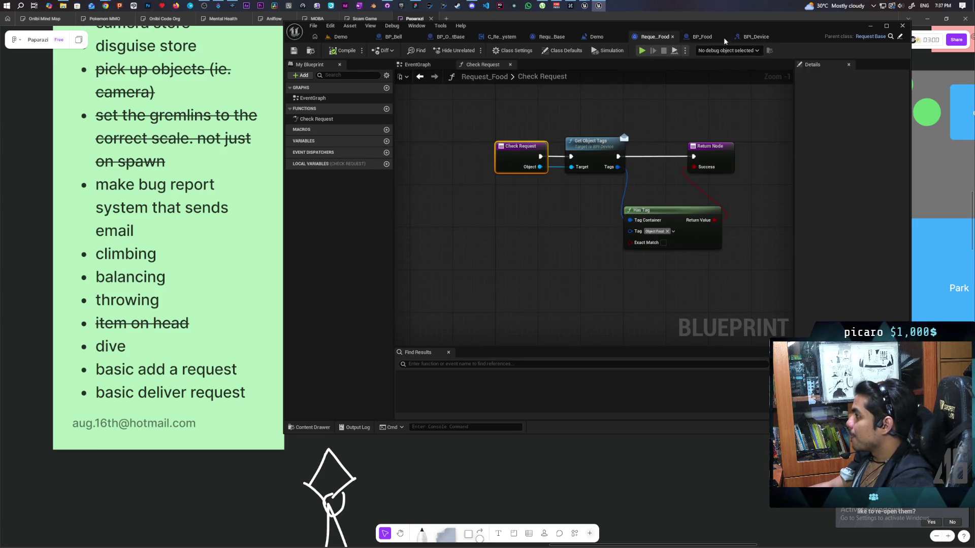
pyautogui.click(700, 37)
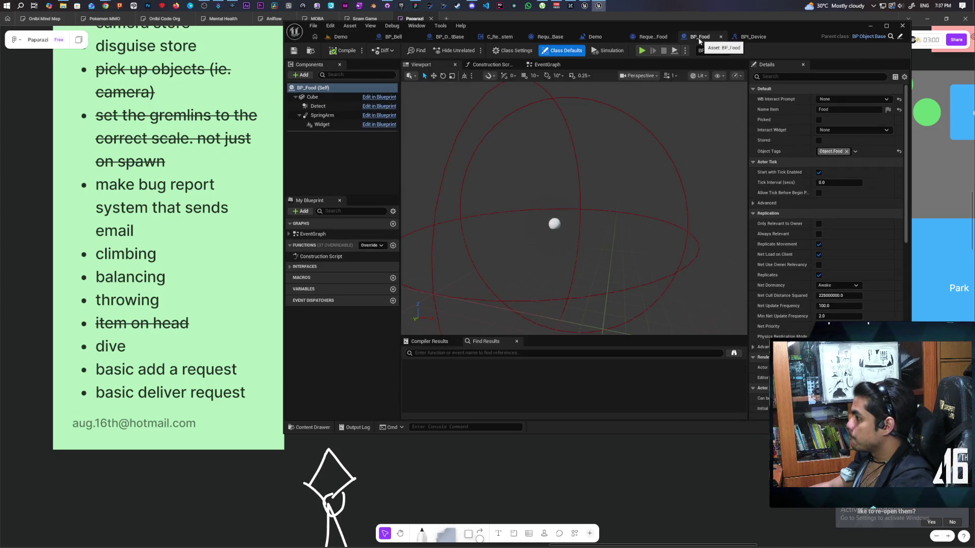
pyautogui.click(602, 38)
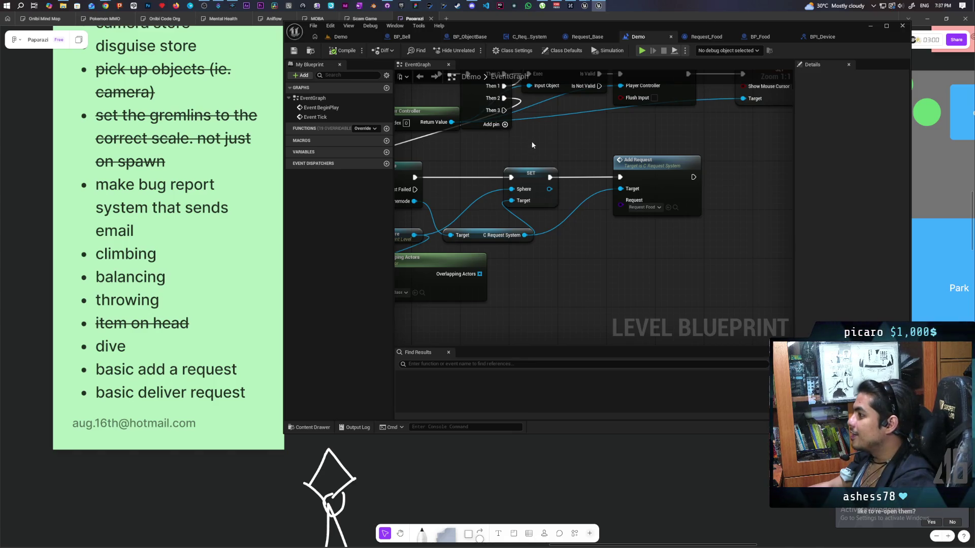
# - Move the lower request-setup nodes beside the BeginPlay chain and save the Demo level blueprint
pyautogui.scroll(-2, 532, 145)
pyautogui.moveTo(421, 175); pyautogui.dragTo(737, 258)
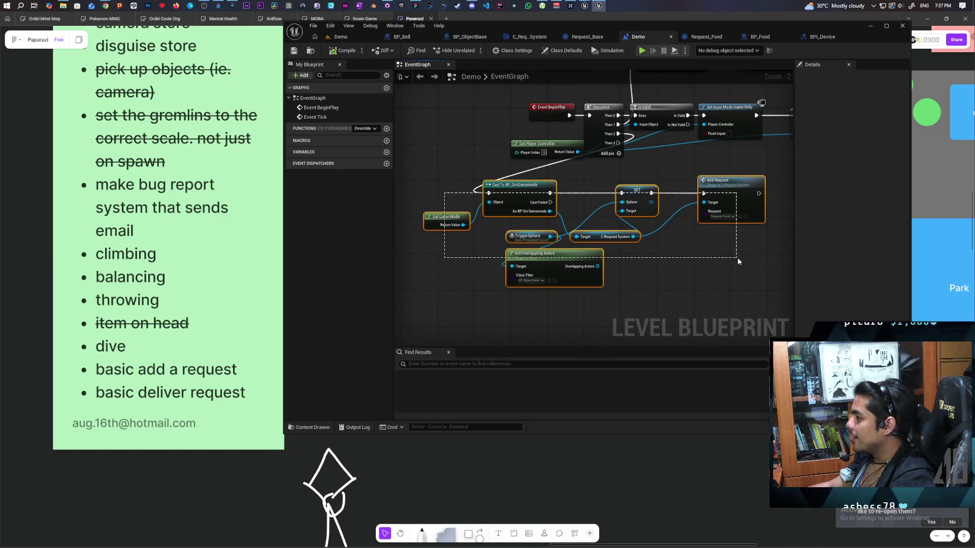
pyautogui.moveTo(442, 217); pyautogui.dragTo(595, 209)
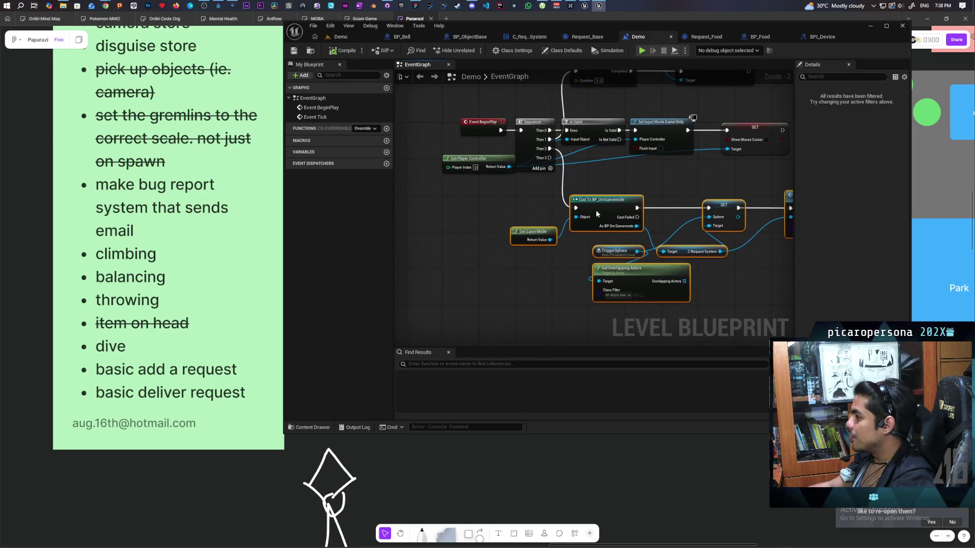
pyautogui.moveTo(485, 264)
pyautogui.mouseDown()
pyautogui.moveTo(488, 283)
pyautogui.moveTo(486, 274)
pyautogui.mouseUp()
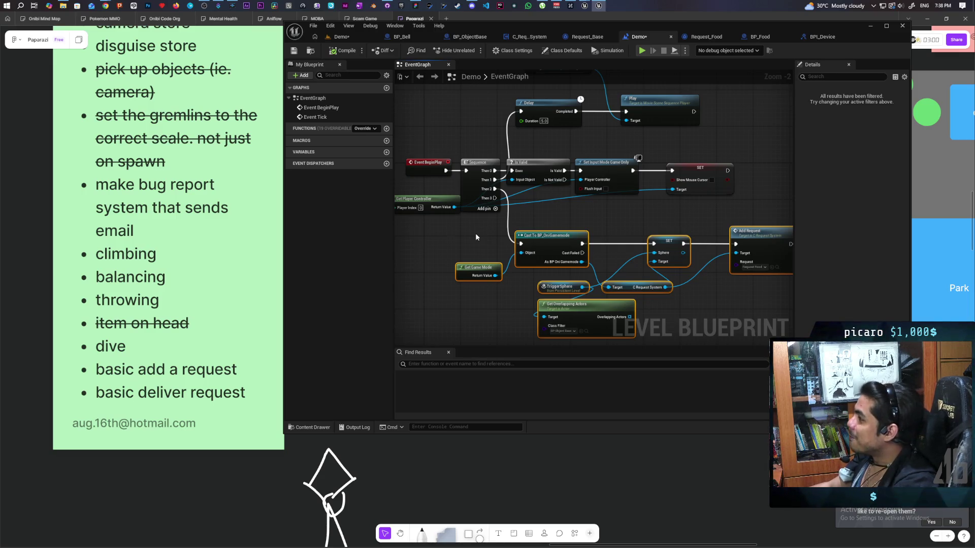
pyautogui.click(293, 50)
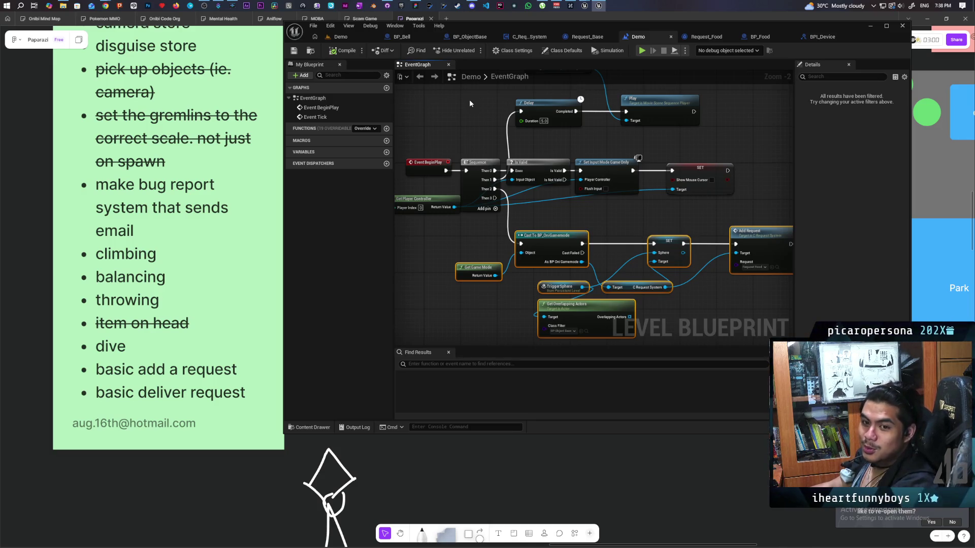
# - Return to the Demo level scene and fly closer to the spheres and cubes
pyautogui.click(340, 37)
pyautogui.moveTo(521, 173)
pyautogui.mouseDown()
pyautogui.moveTo(521, 213)
pyautogui.moveTo(528, 175)
pyautogui.moveTo(518, 175)
pyautogui.moveTo(525, 178)
pyautogui.moveTo(521, 142)
pyautogui.moveTo(511, 156)
pyautogui.moveTo(509, 147)
pyautogui.mouseUp()
pyautogui.moveTo(513, 249); pyautogui.dragTo(513, 249)
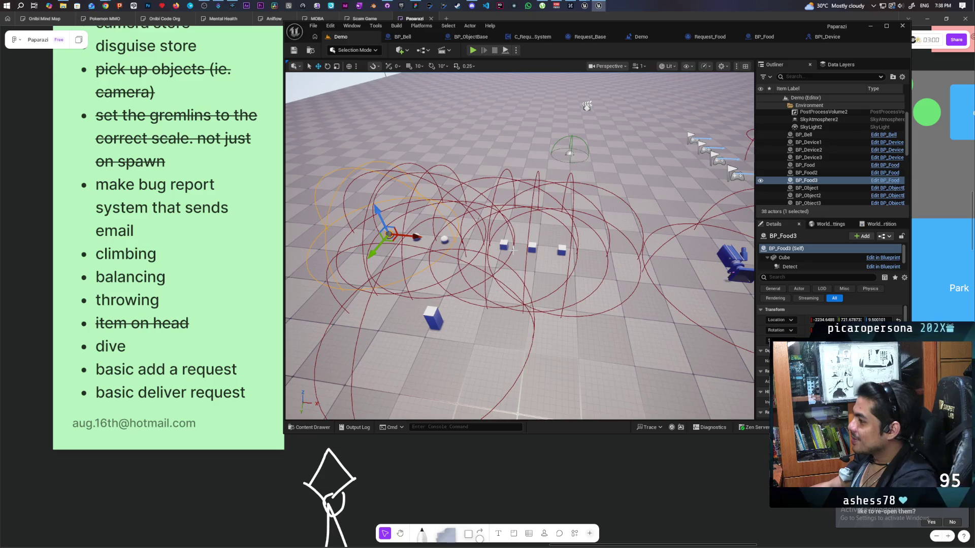
# - Switch from the level through the Request_Base tab to the C_RequestSystem EventGraph
pyautogui.moveTo(513, 249); pyautogui.dragTo(513, 249)
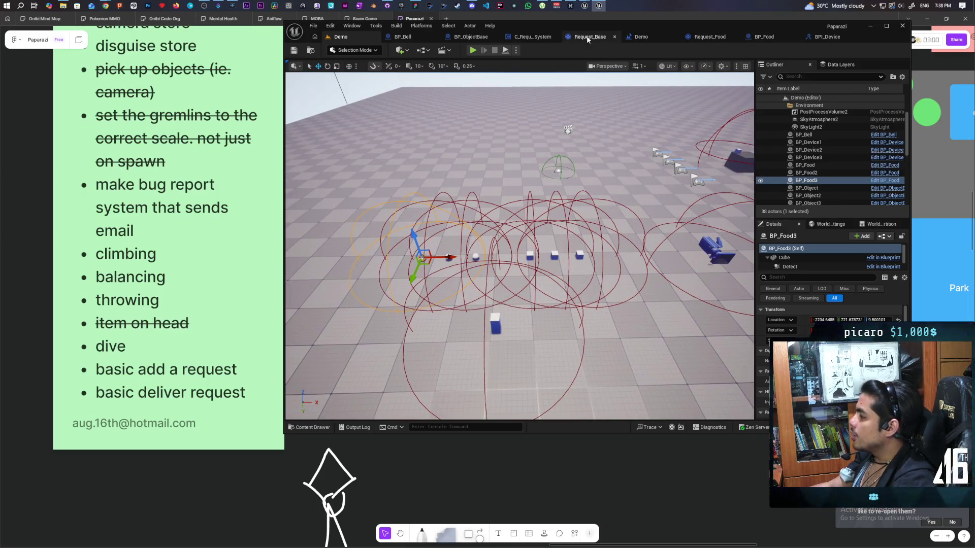
pyautogui.click(587, 36)
pyautogui.click(505, 37)
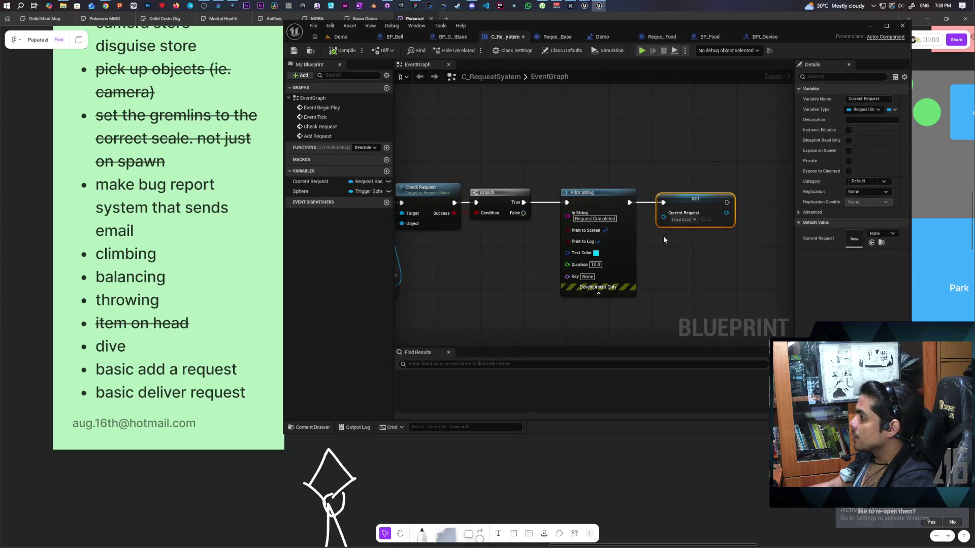
# - Move the existing Print String and SET nodes upward to make room
pyautogui.scroll(1, 587, 224)
pyautogui.scroll(-1, 512, 236)
pyautogui.moveTo(566, 170); pyautogui.dragTo(695, 224)
pyautogui.moveTo(592, 121); pyautogui.dragTo(592, 104)
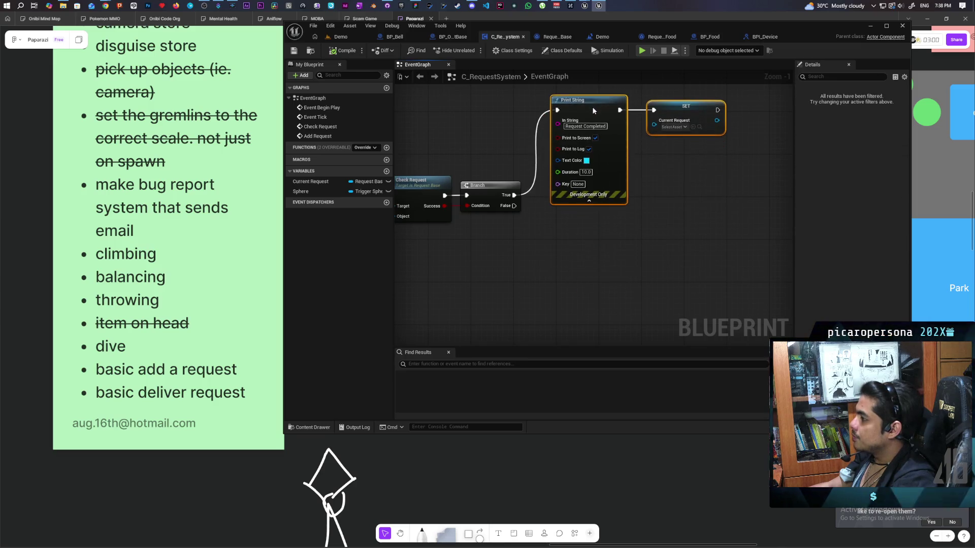
pyautogui.click(553, 241)
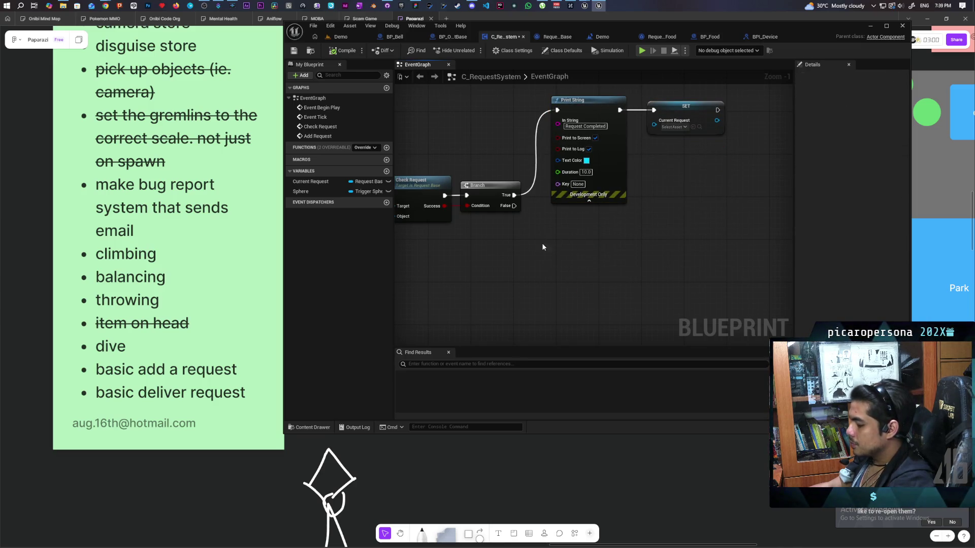
# - Wire a new Print String to Branch False printing 'Request Denied'
pyautogui.hotkey('ctrl', 'v')
pyautogui.moveTo(514, 206)
pyautogui.mouseDown()
pyautogui.moveTo(558, 239)
pyautogui.moveTo(574, 230)
pyautogui.mouseUp()
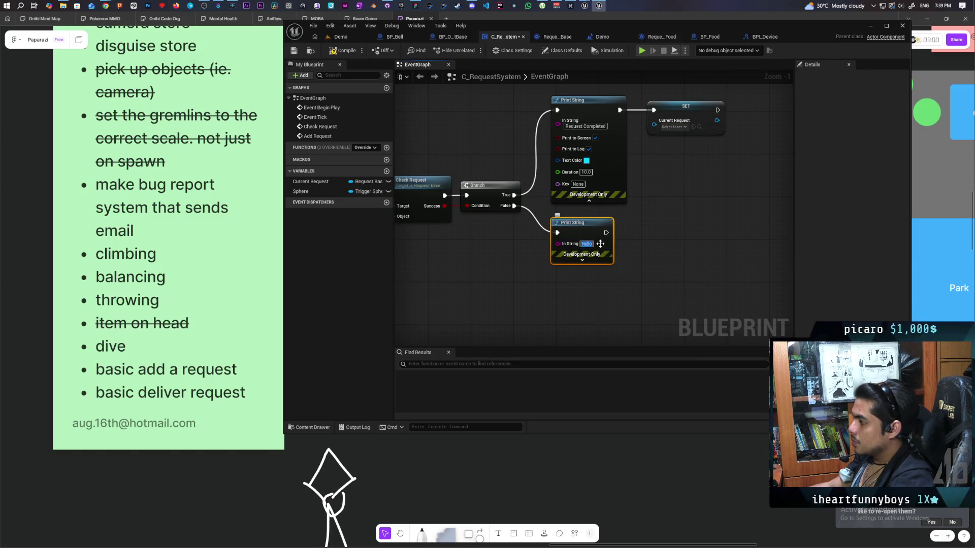
pyautogui.write('Re')
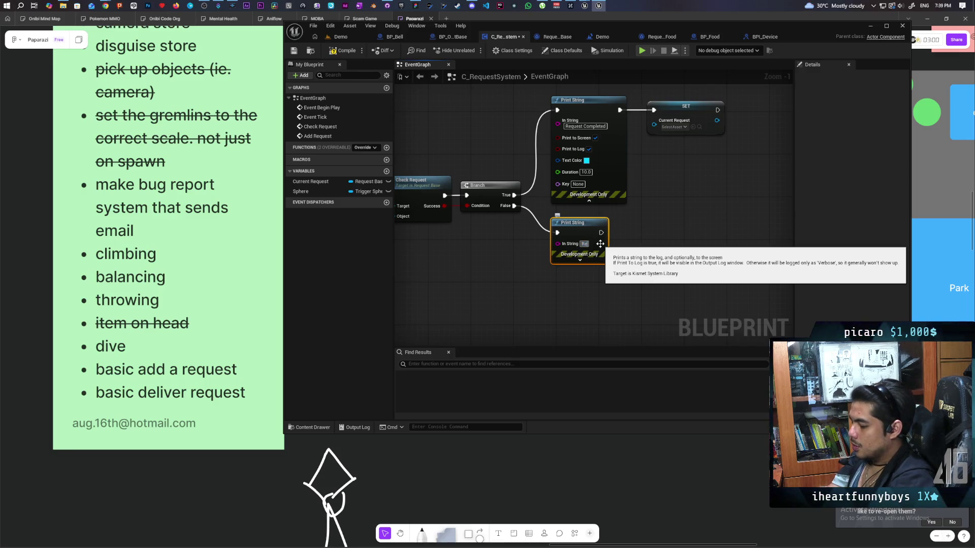
pyautogui.write('quest Denied')
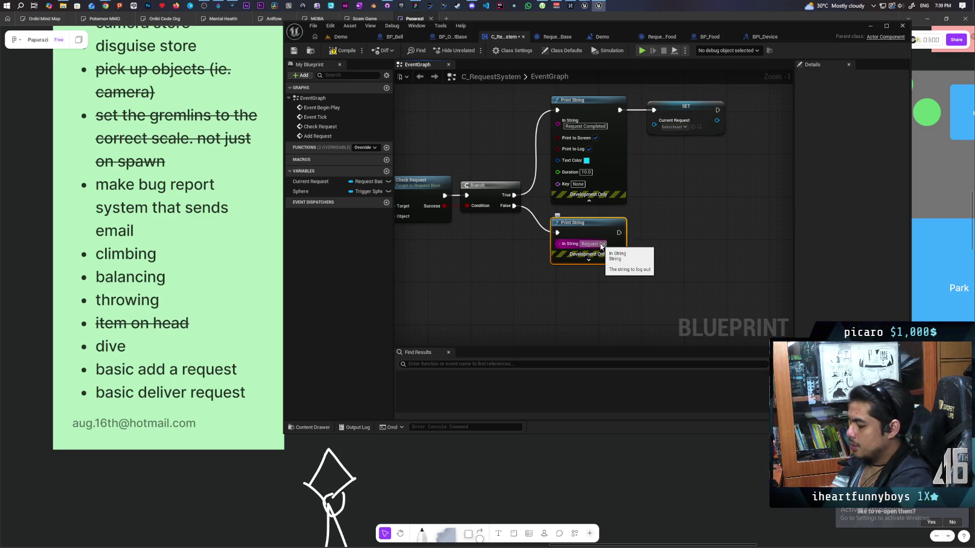
pyautogui.press('Return')
pyautogui.click(617, 294)
# - Check the graph, save C_RequestSystem with Ctrl+S, and return to the Demo level
pyautogui.scroll(-2, 617, 294)
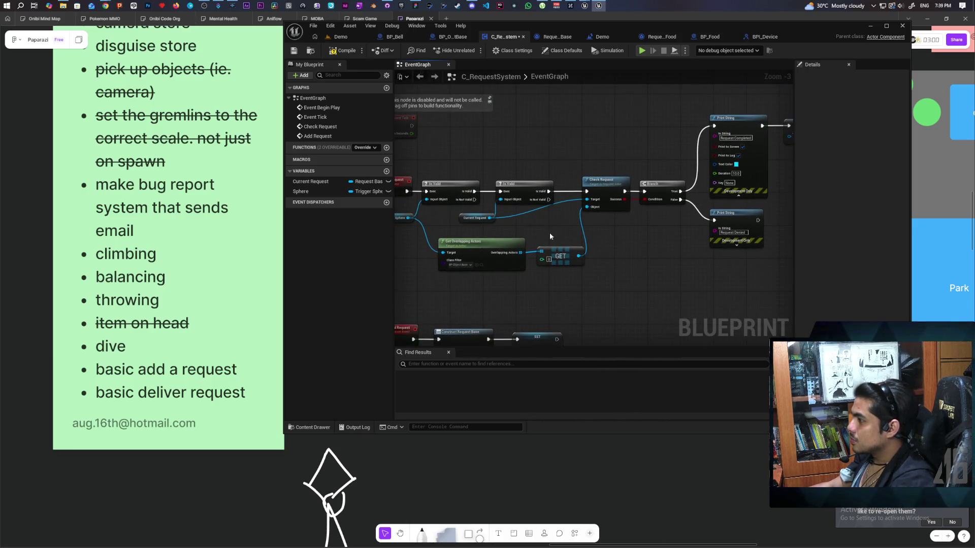
pyautogui.scroll(1, 638, 254)
pyautogui.scroll(-1, 620, 266)
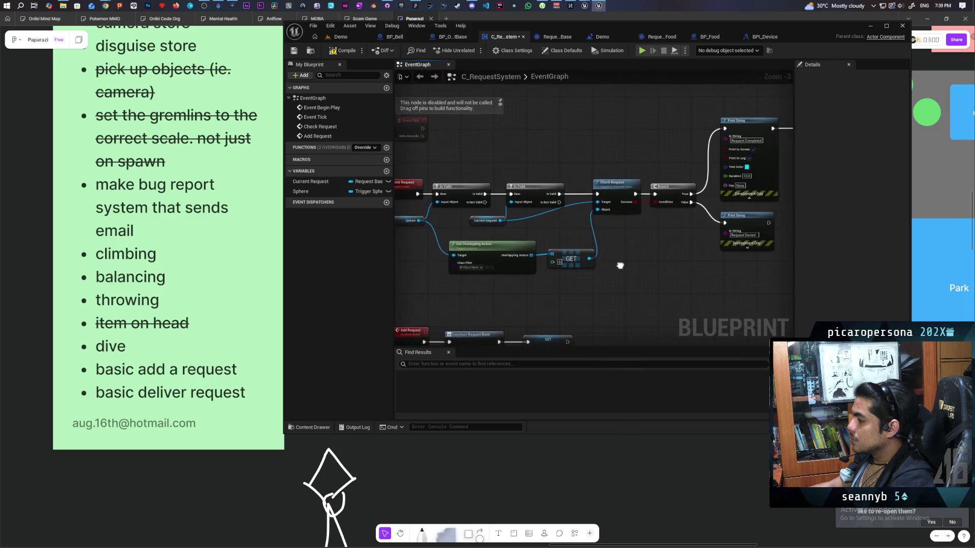
pyautogui.click(765, 225)
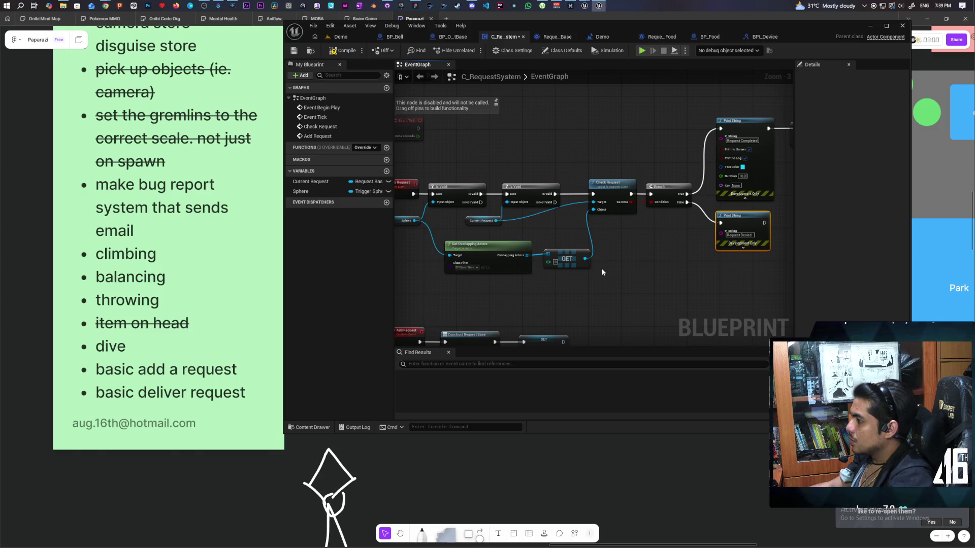
pyautogui.press('Home')
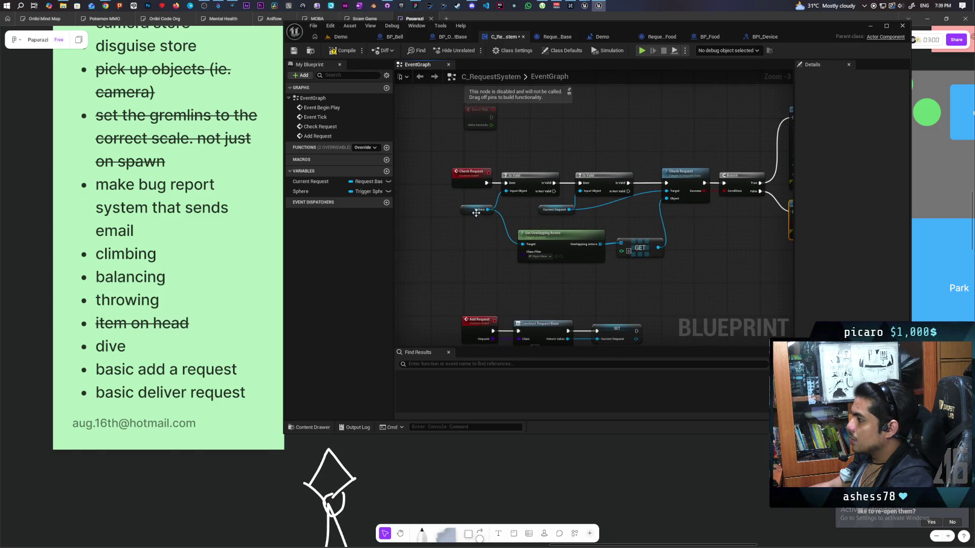
pyautogui.moveTo(476, 213); pyautogui.dragTo(465, 212)
pyautogui.hotkey('ctrl', 's')
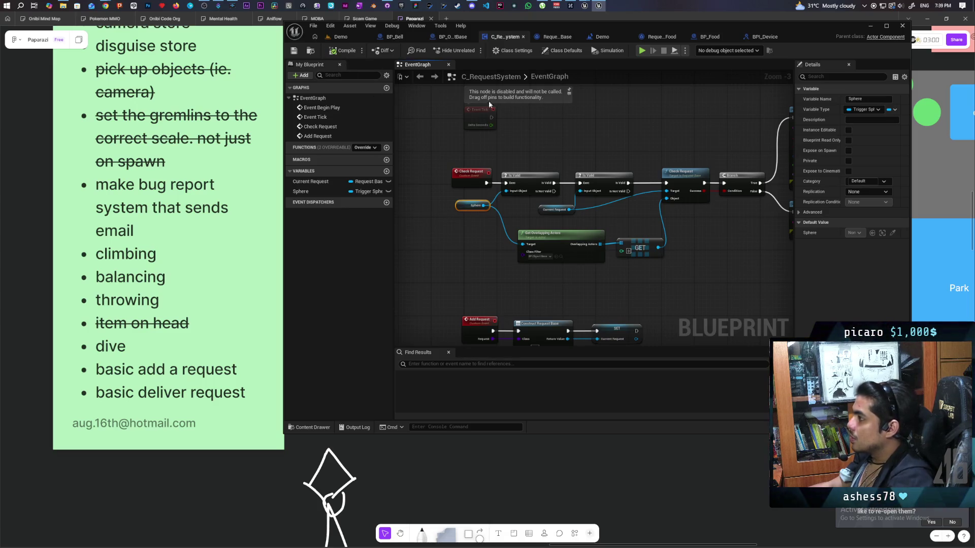
pyautogui.click(345, 37)
# - Fly to the green trigger sphere and drag a Cylinder from Quick Add ('cylin') inside it
pyautogui.press('w')
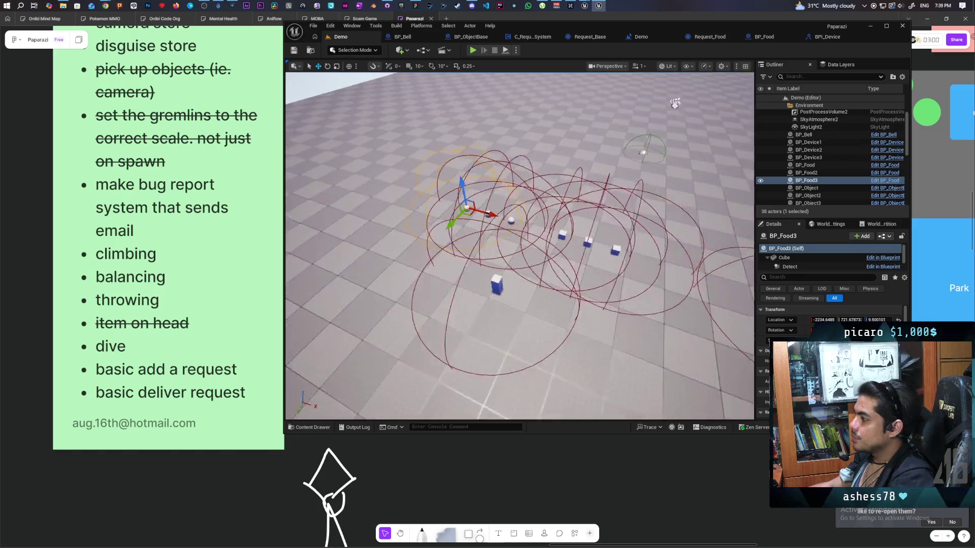
pyautogui.press('s')
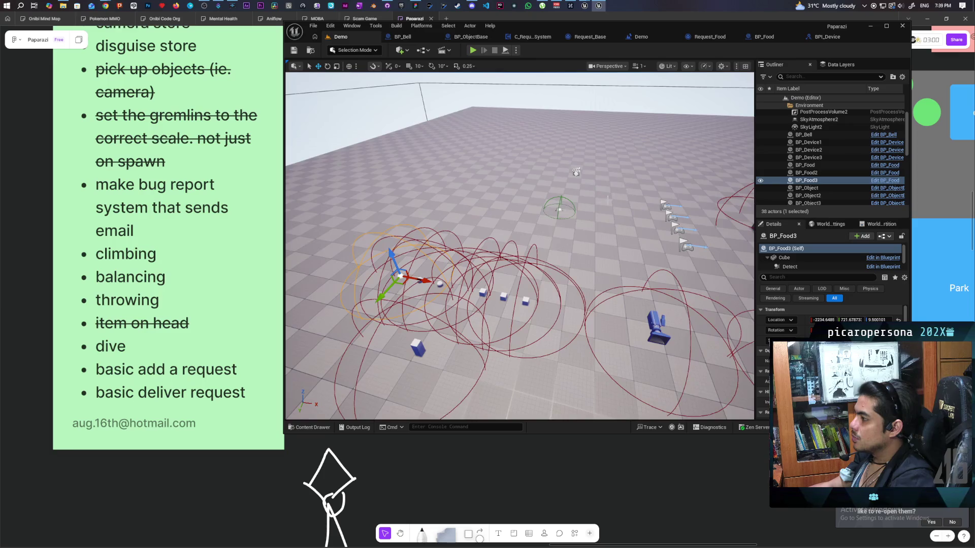
pyautogui.press('w')
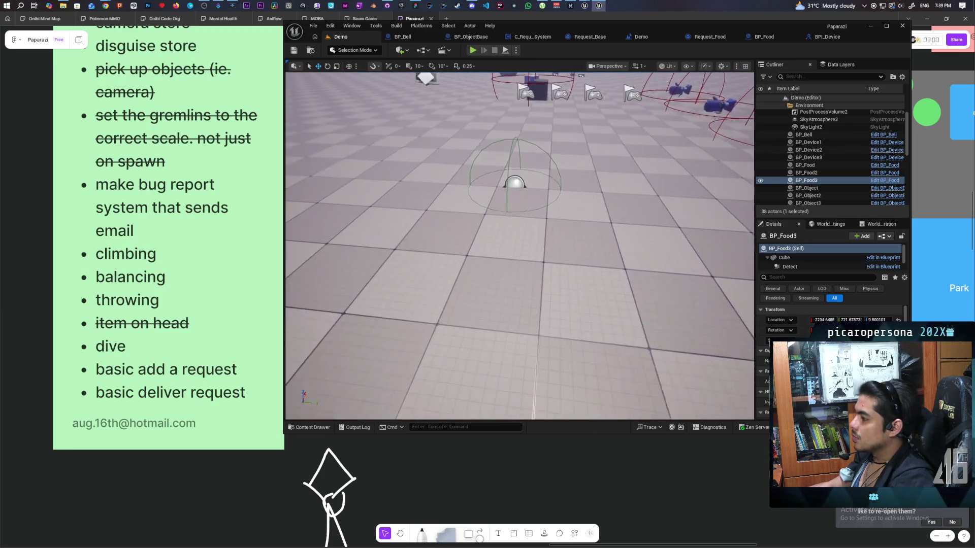
pyautogui.press('w')
pyautogui.click(358, 50)
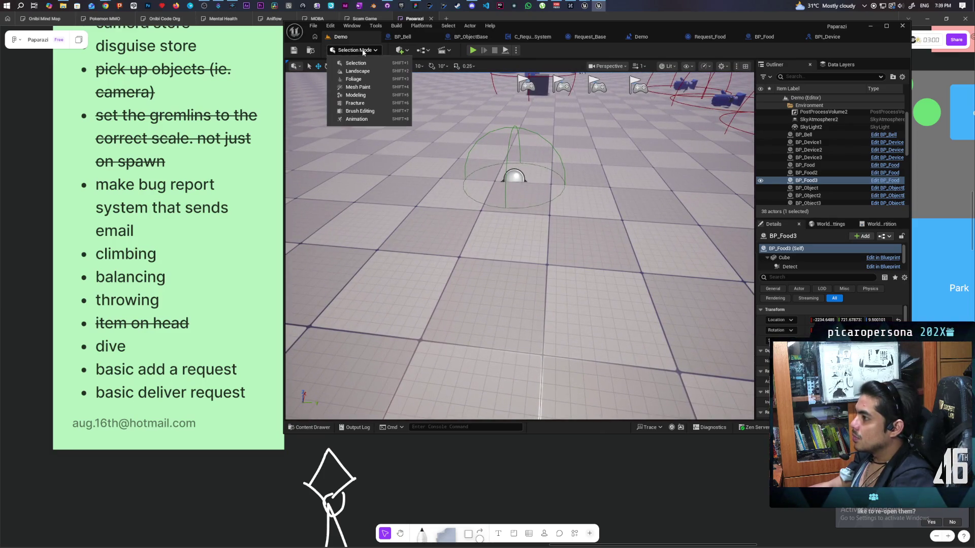
pyautogui.click(405, 50)
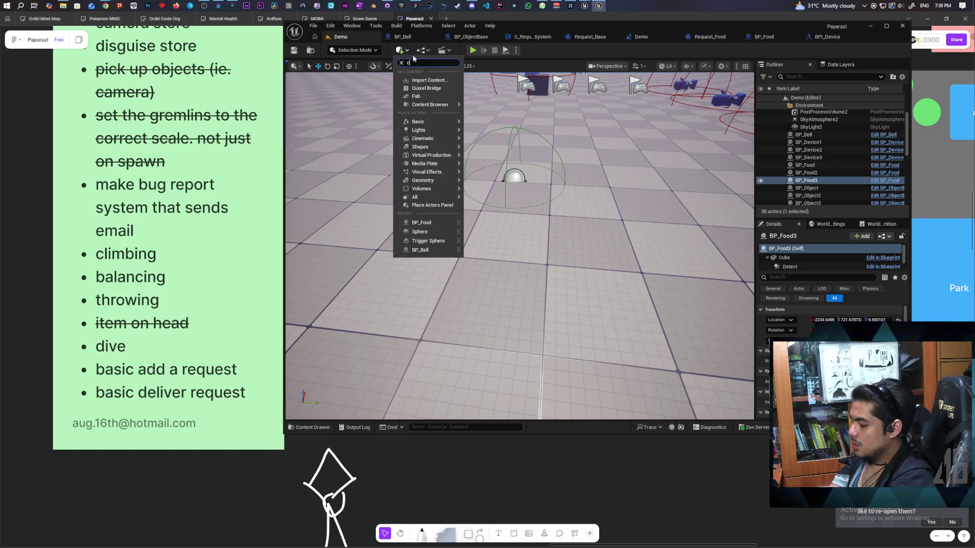
pyautogui.write('cylin')
pyautogui.moveTo(420, 78); pyautogui.dragTo(515, 171)
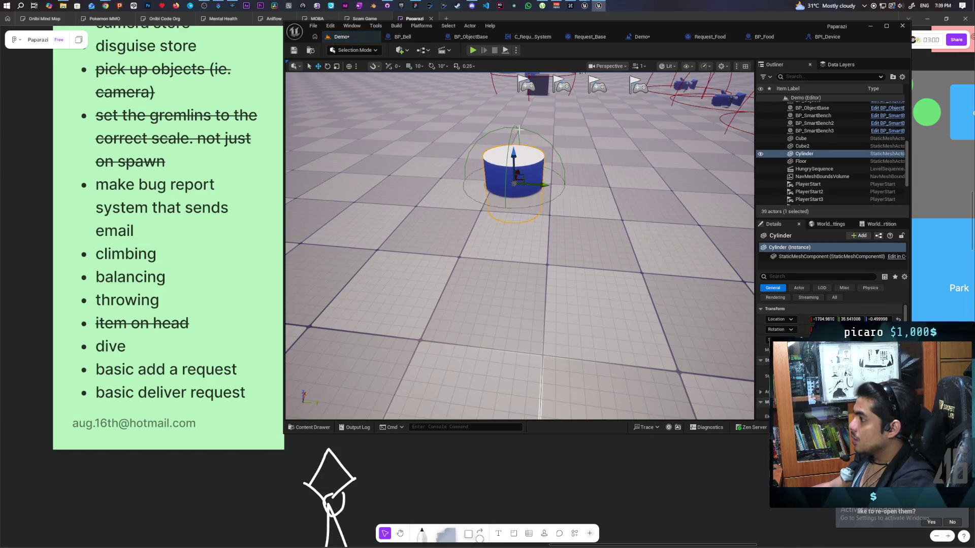
# - Check the trigger sphere's location and move the cylinder onto it
pyautogui.click(523, 131)
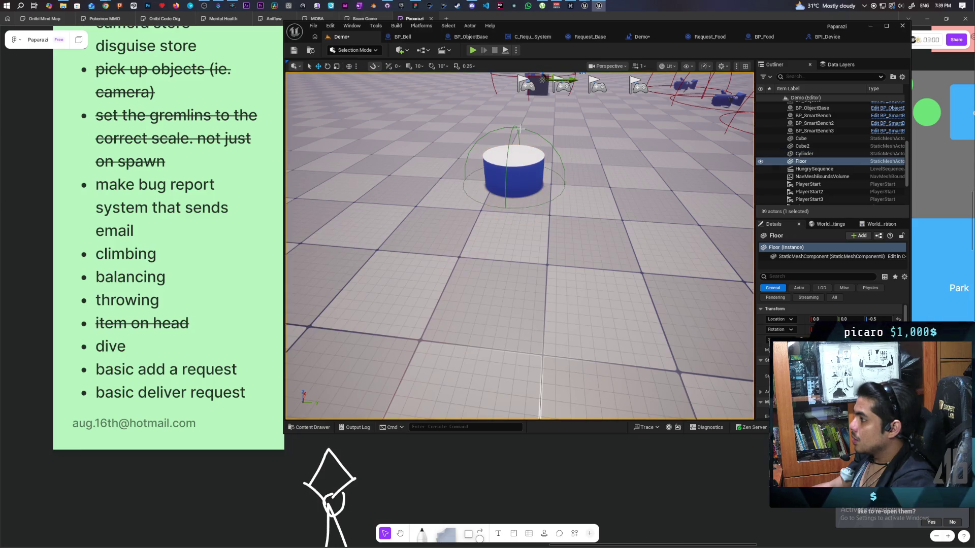
pyautogui.click(521, 128)
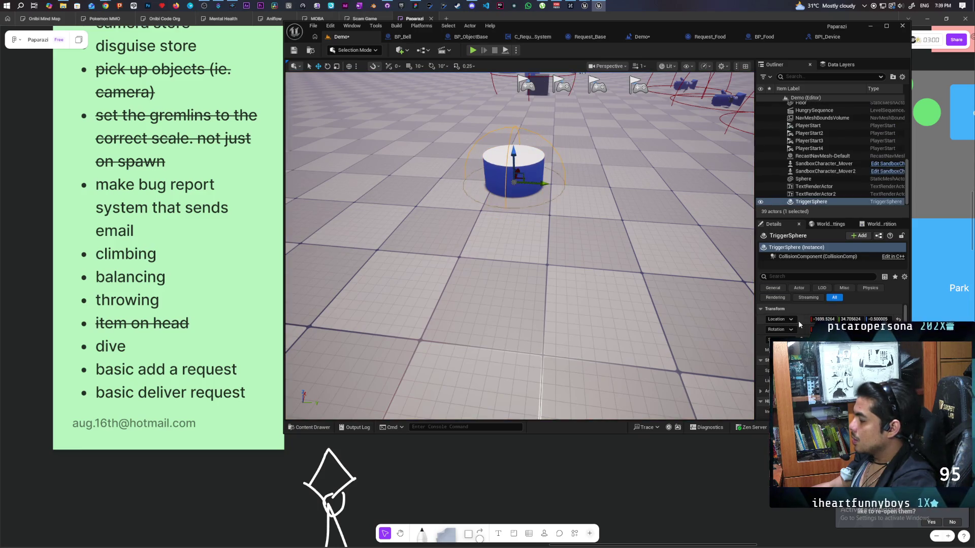
pyautogui.click(535, 169)
pyautogui.moveTo(535, 170); pyautogui.dragTo(537, 171)
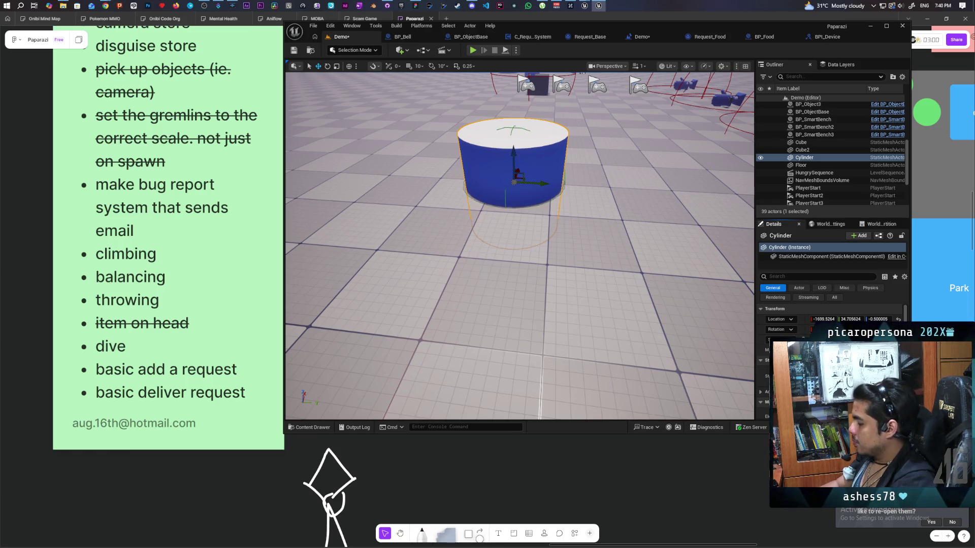
# - Save the Demo level and launch a three-client multiplayer play test
pyautogui.hotkey('ctrl', 's')
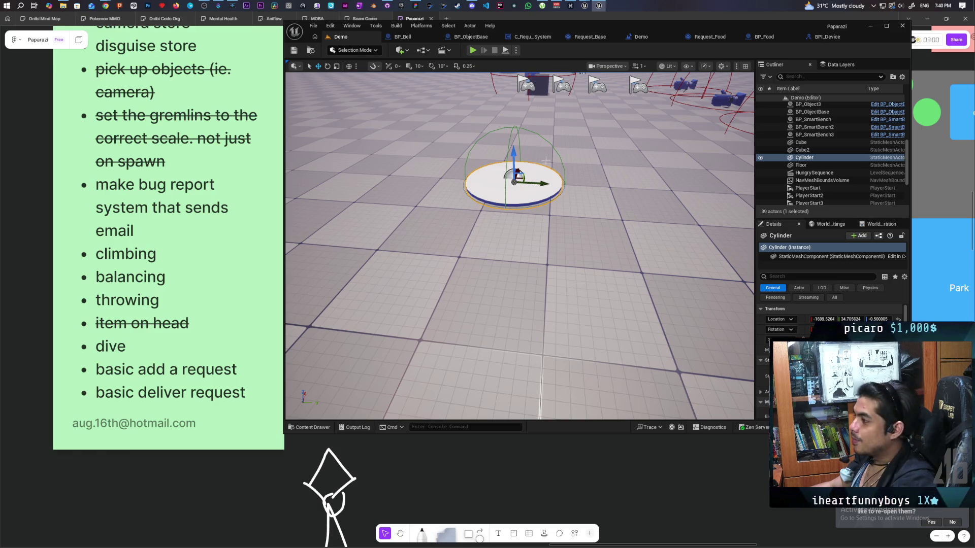
pyautogui.click(293, 51)
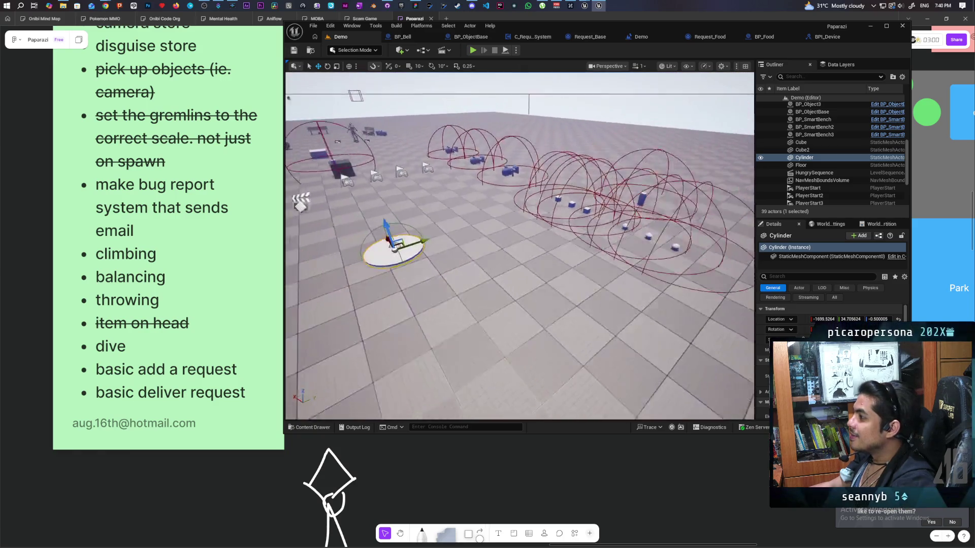
pyautogui.moveTo(518, 305); pyautogui.dragTo(562, 223)
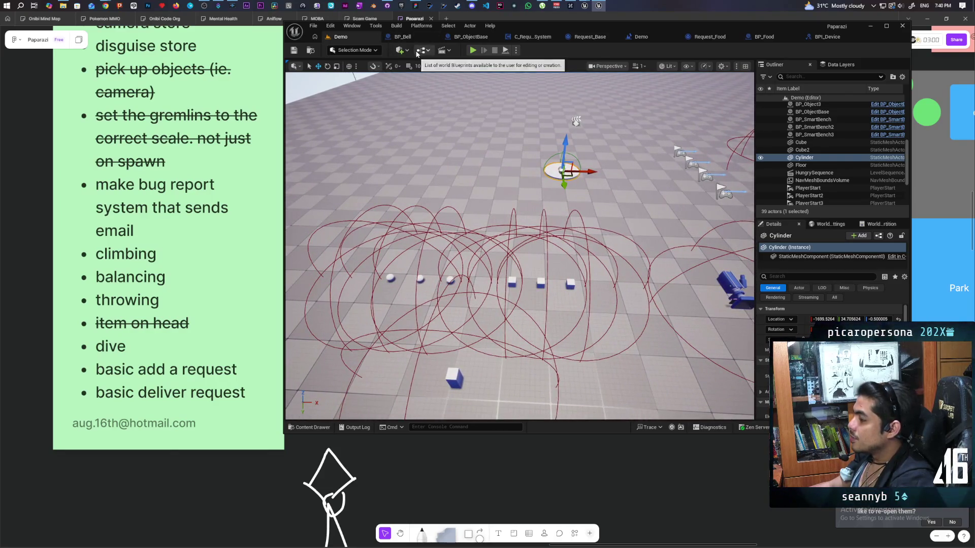
pyautogui.click(473, 50)
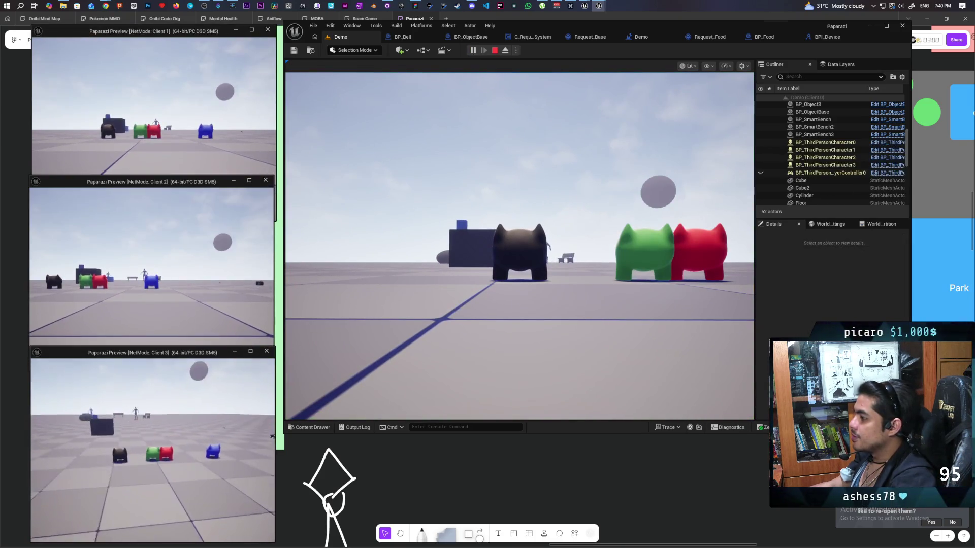
pyautogui.click(519, 246)
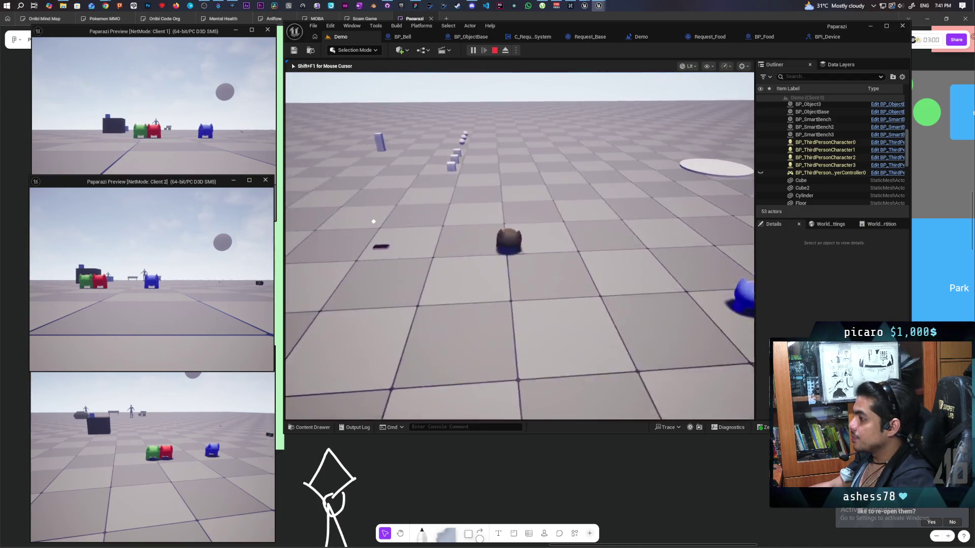
pyautogui.press('w')
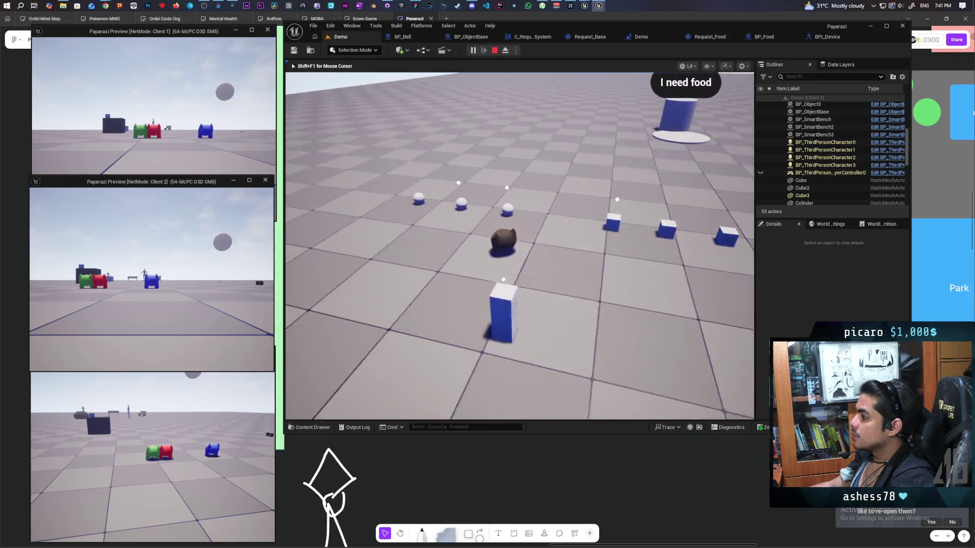
pyautogui.press('e')
pyautogui.press('w')
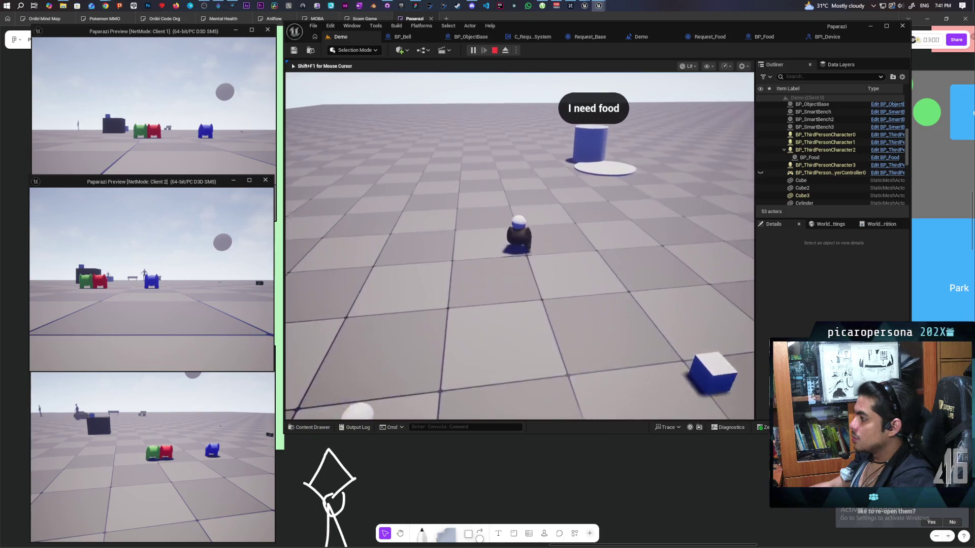
pyautogui.press('w')
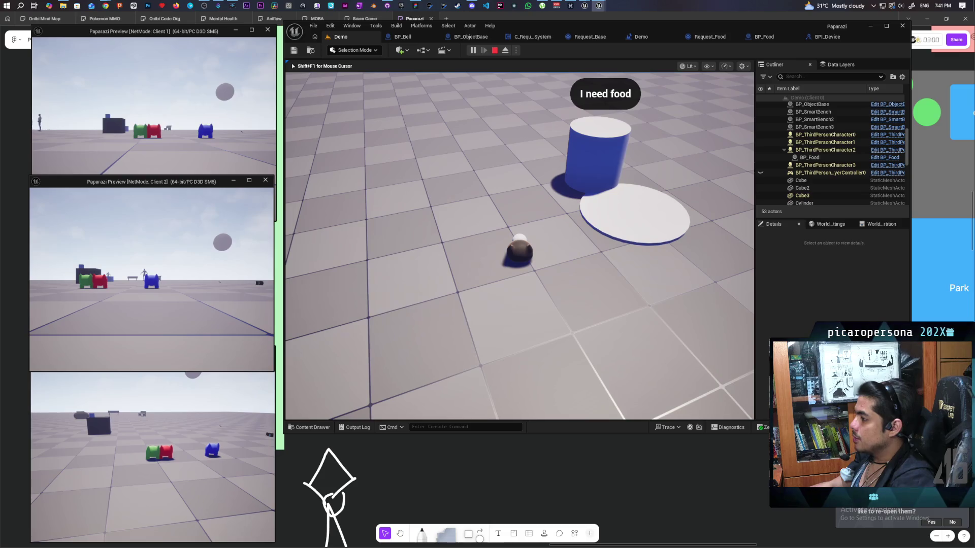
pyautogui.press('e')
pyautogui.press('w')
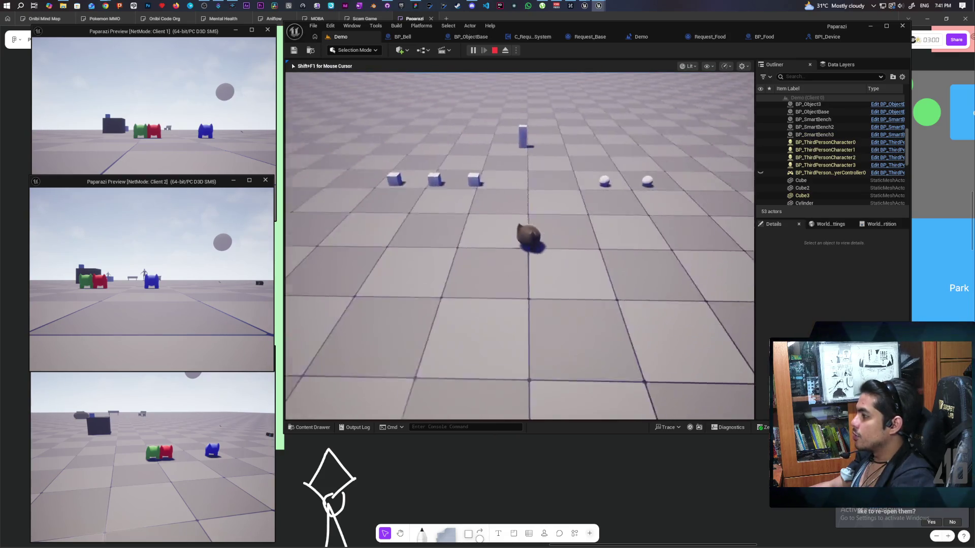
pyautogui.press('w')
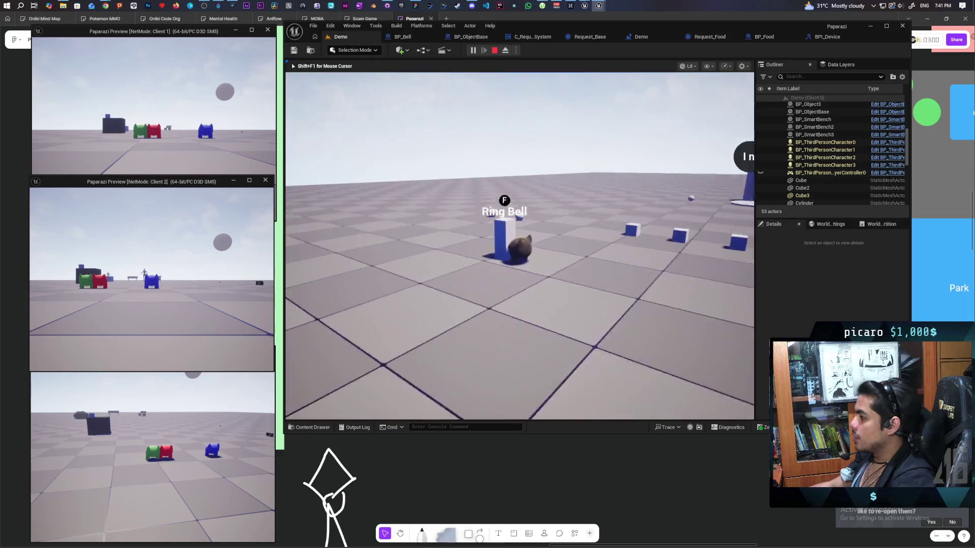
pyautogui.press('f')
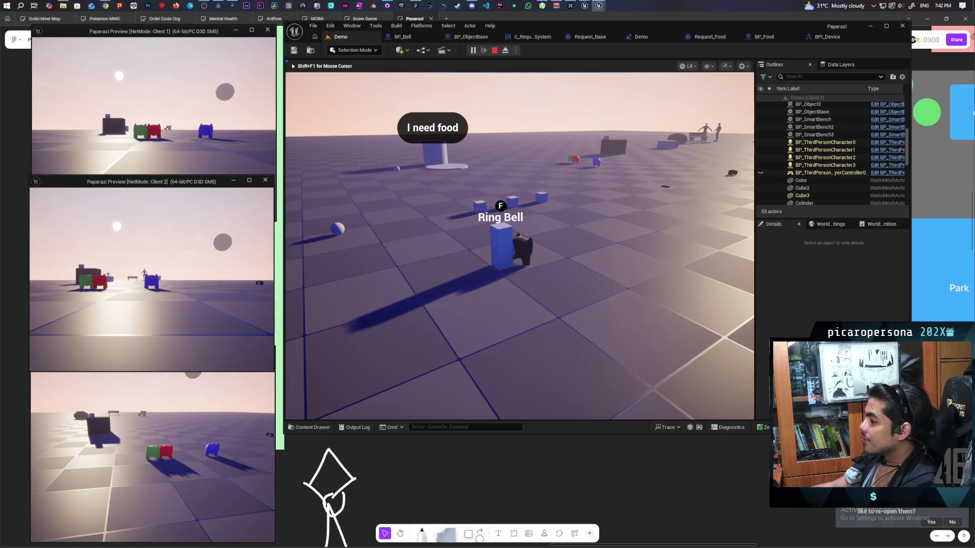
pyautogui.press('Escape')
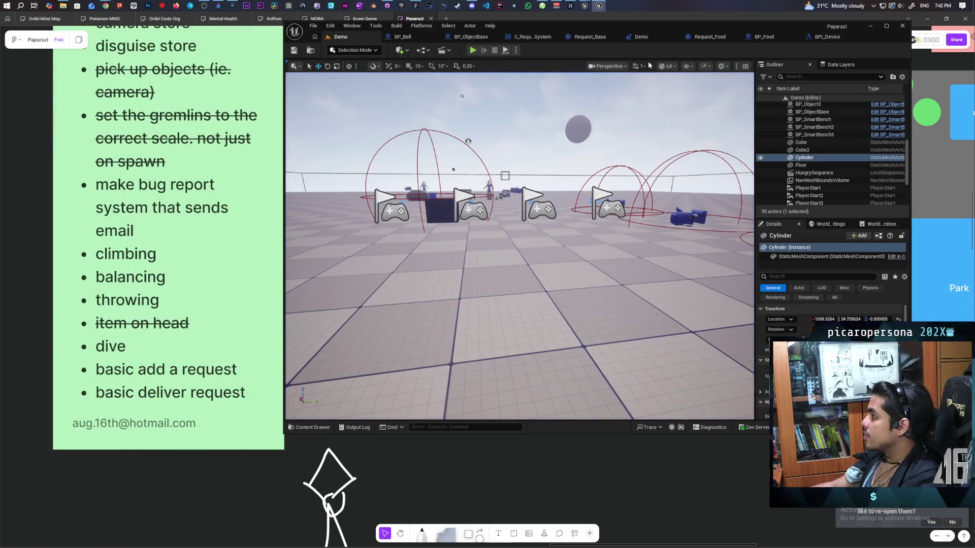
# - Look over the Request_Base, Request_Food and Demo level blueprint graphs
pyautogui.click(588, 36)
pyautogui.click(675, 36)
pyautogui.moveTo(644, 134)
pyautogui.mouseDown()
pyautogui.moveTo(575, 122)
pyautogui.moveTo(582, 144)
pyautogui.moveTo(612, 141)
pyautogui.mouseUp()
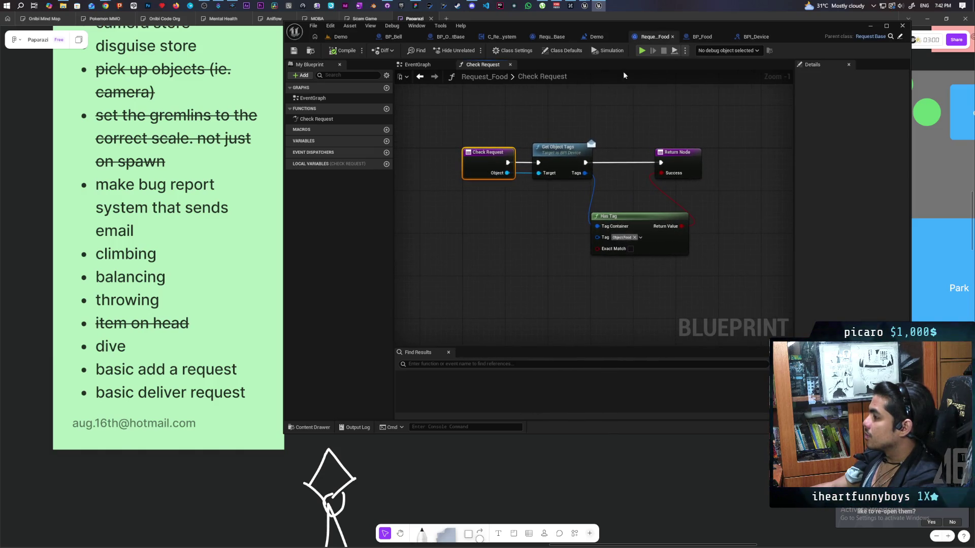
pyautogui.click(594, 36)
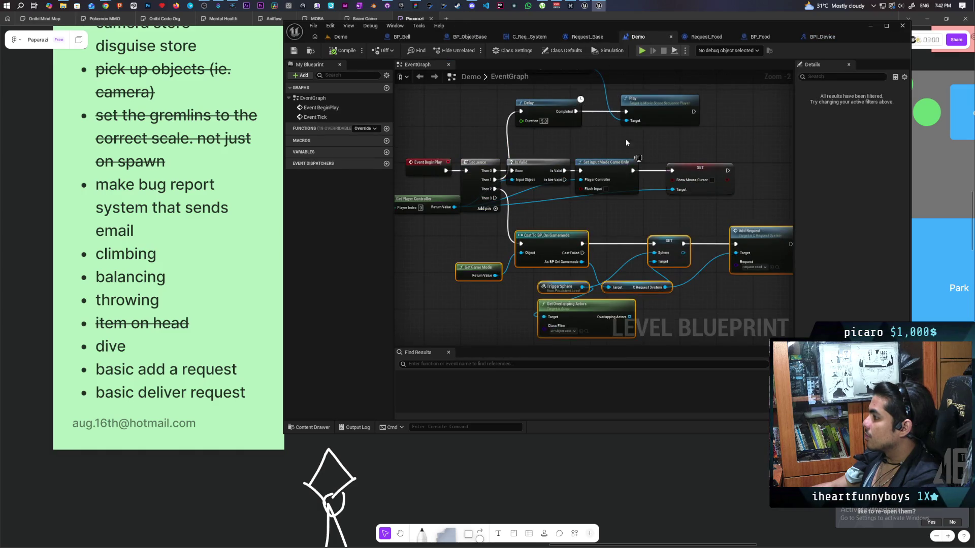
pyautogui.moveTo(661, 321)
pyautogui.mouseDown()
pyautogui.moveTo(638, 230)
pyautogui.moveTo(665, 222)
pyautogui.mouseUp()
pyautogui.scroll(2, 638, 230)
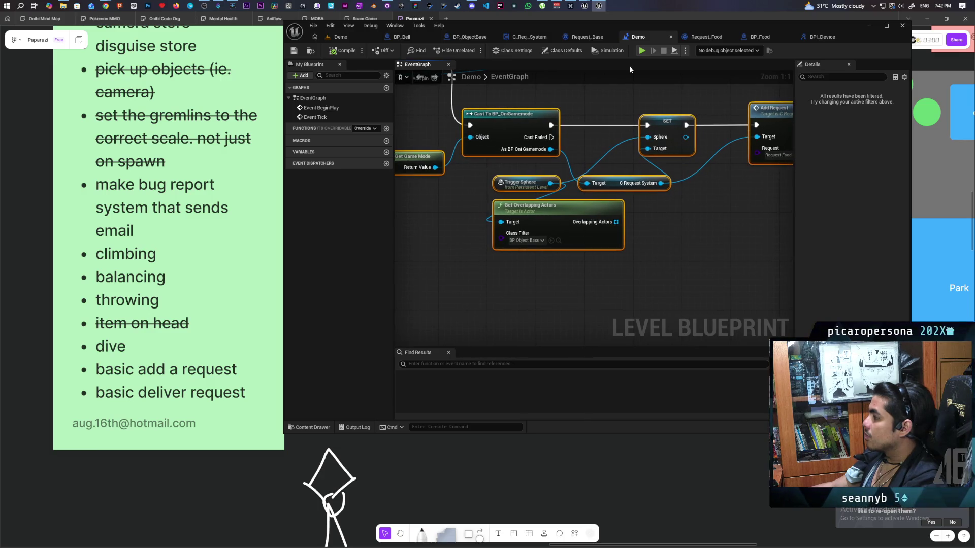
# - Return to C_RequestSystem and select the Get Overlapping Actors and GET nodes feeding Check Request
pyautogui.click(586, 37)
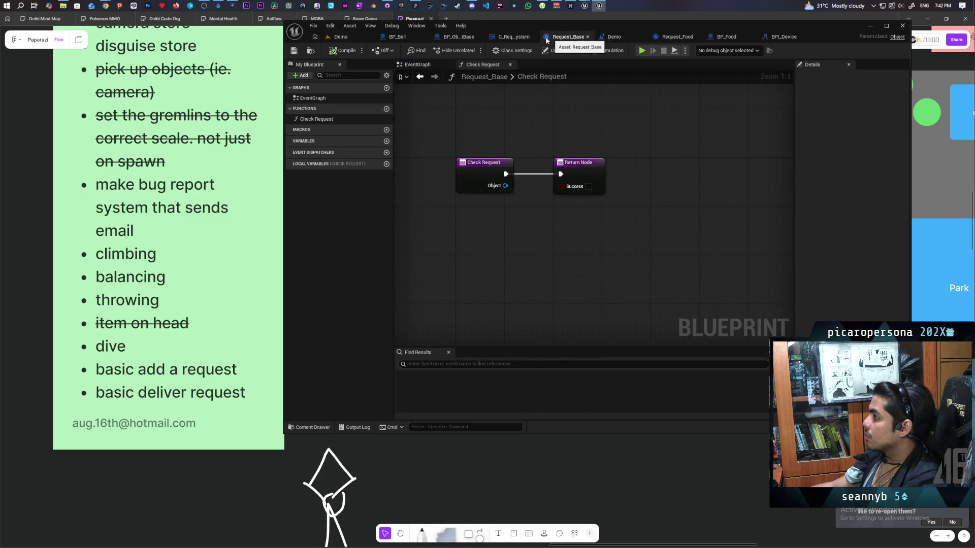
pyautogui.click(519, 37)
pyautogui.scroll(4, 674, 257)
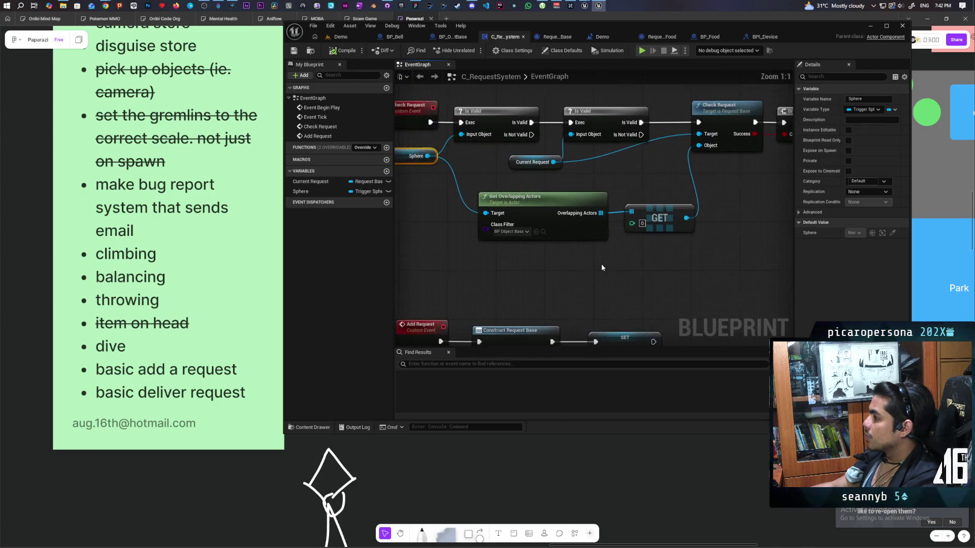
pyautogui.click(577, 258)
pyautogui.moveTo(576, 258); pyautogui.dragTo(640, 229)
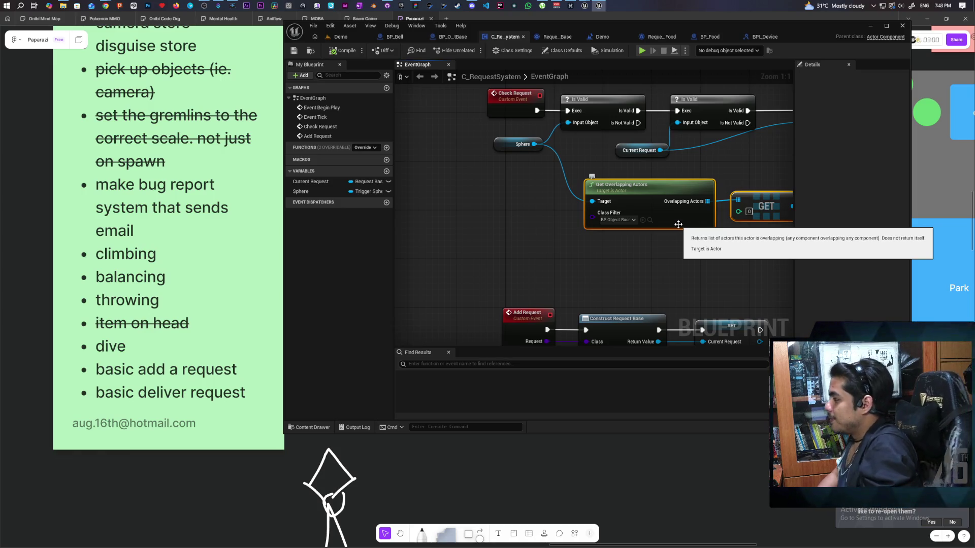
pyautogui.moveTo(679, 224); pyautogui.dragTo(610, 223)
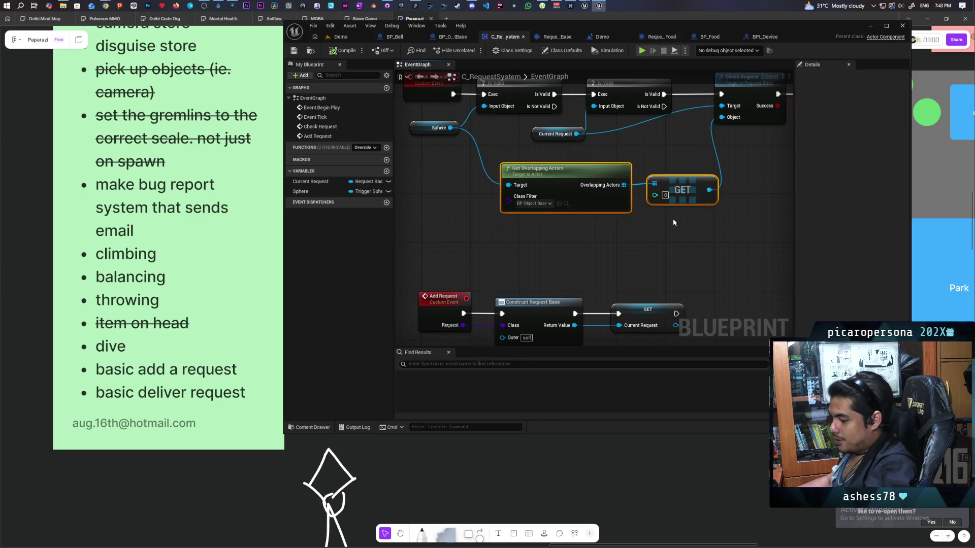
# - Straighten Get Overlapping Actors in line with the GET node
pyautogui.press('q')
pyautogui.click(636, 233)
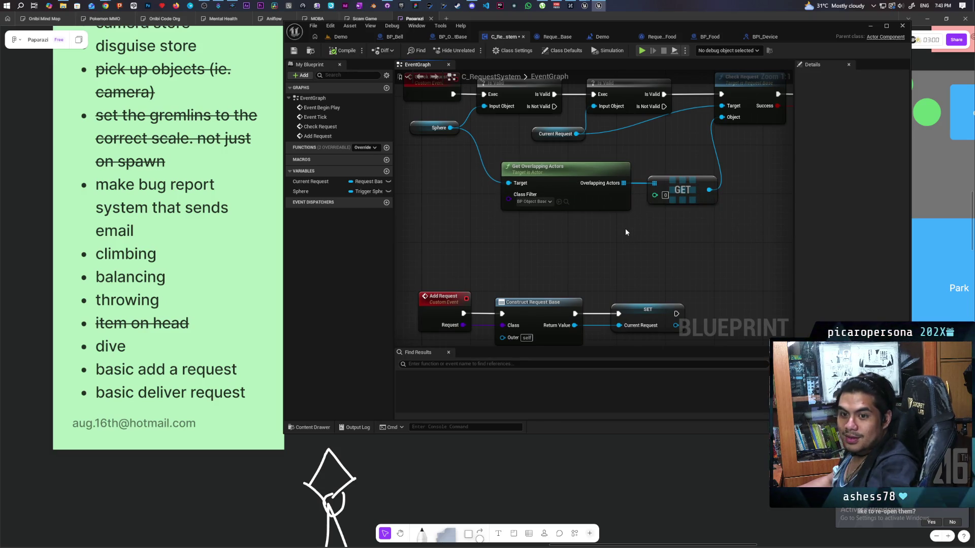
pyautogui.moveTo(625, 232)
pyautogui.mouseDown()
pyautogui.moveTo(567, 238)
pyautogui.moveTo(596, 256)
pyautogui.moveTo(578, 231)
pyautogui.moveTo(490, 236)
pyautogui.moveTo(536, 220)
pyautogui.mouseUp()
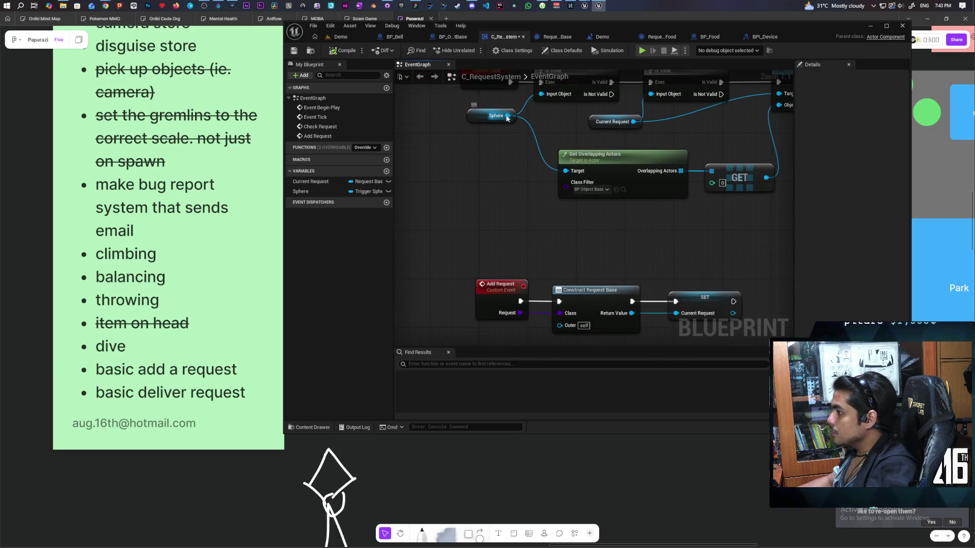
# - Add a Get Overlapping Components node wired from the Sphere variable
pyautogui.moveTo(507, 116); pyautogui.dragTo(496, 207)
pyautogui.write('get ove')
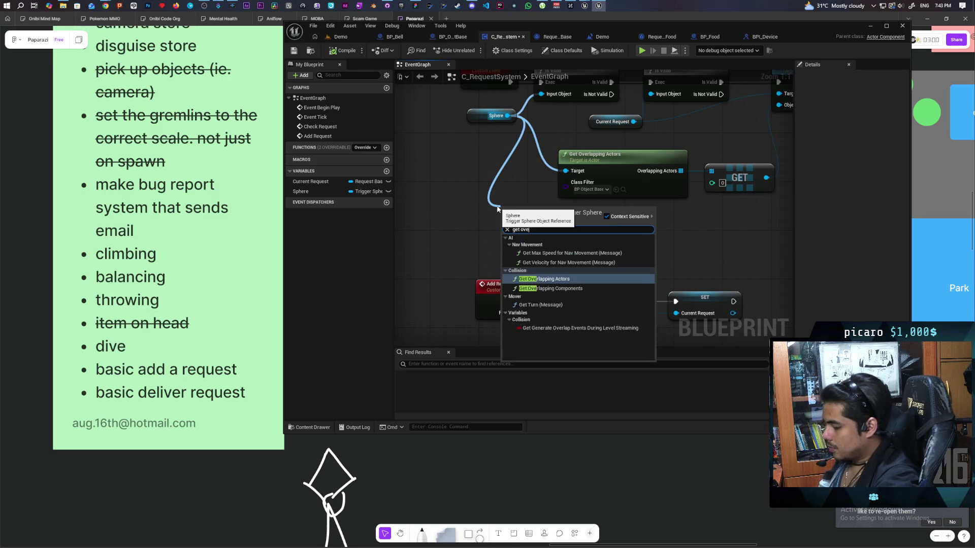
pyautogui.write('rlapping')
pyautogui.press('Down')
pyautogui.press('Return')
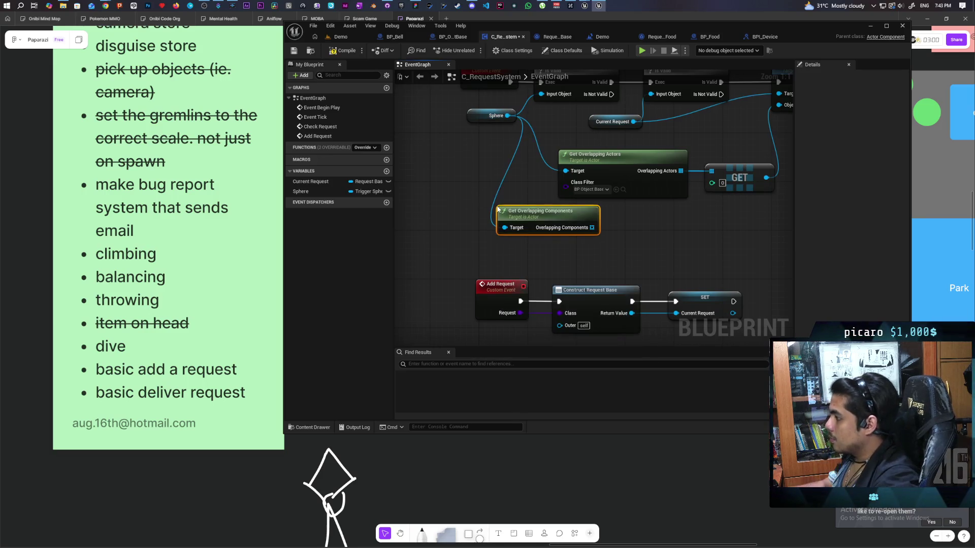
pyautogui.moveTo(548, 213)
pyautogui.mouseDown()
pyautogui.moveTo(633, 220)
pyautogui.moveTo(582, 234)
pyautogui.mouseUp()
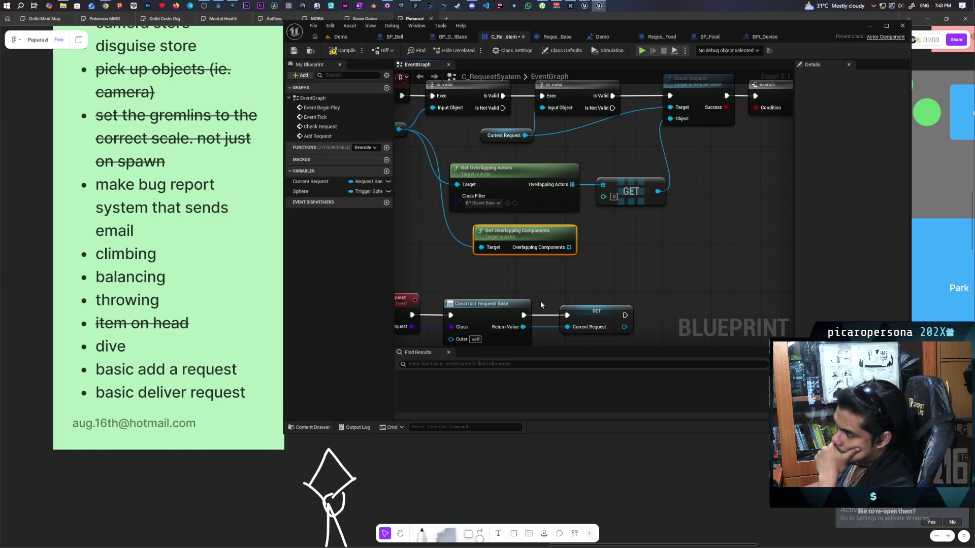
# - Tidy the node selection and save the C_RequestSystem blueprint
pyautogui.scroll(1, 633, 258)
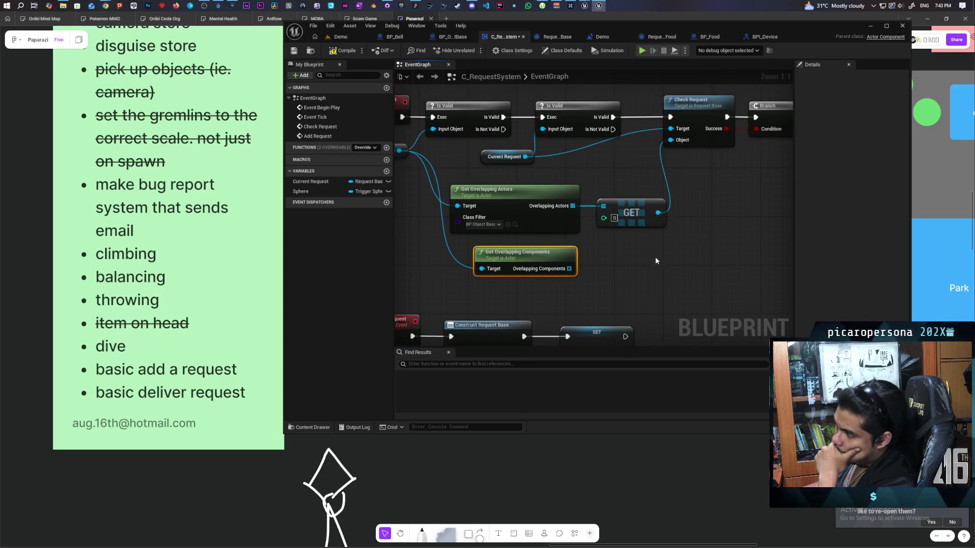
pyautogui.moveTo(624, 181); pyautogui.dragTo(559, 235)
pyautogui.click(668, 256)
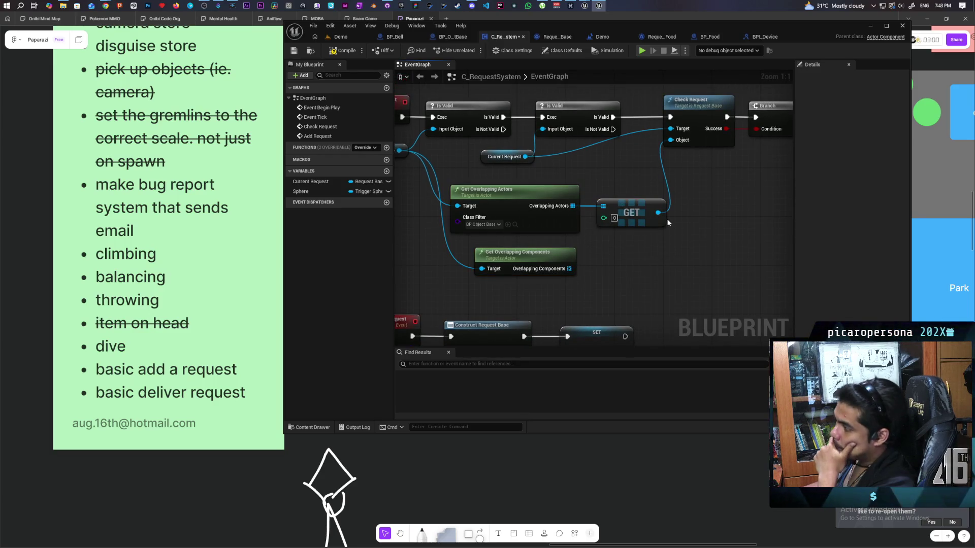
pyautogui.click(298, 51)
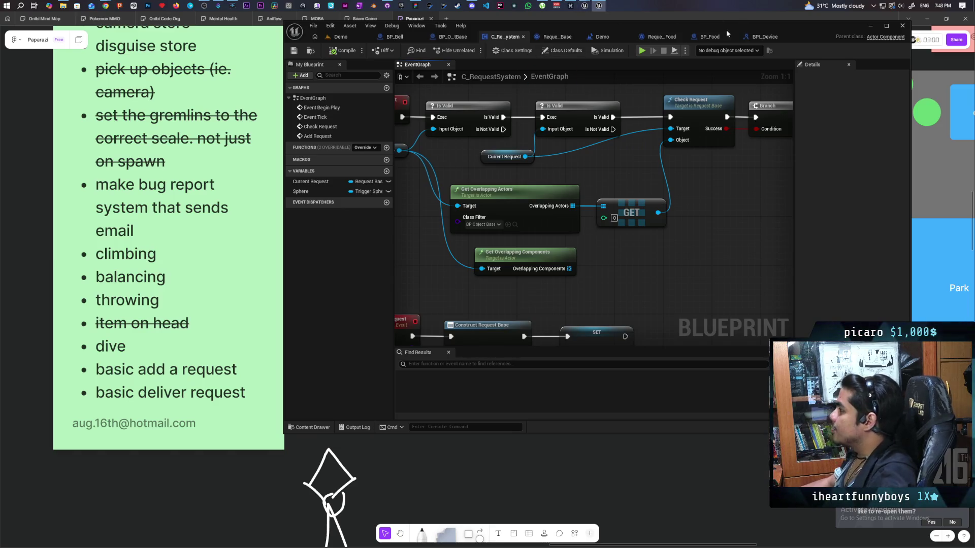
# - Add a new function named Get Root to the BPI_Device interface
pyautogui.click(760, 38)
pyautogui.click(710, 74)
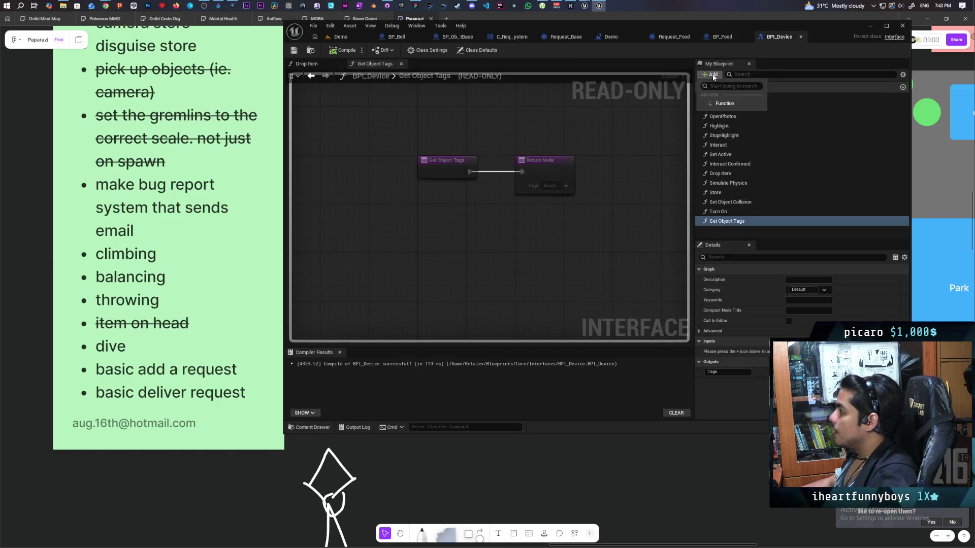
pyautogui.click(736, 104)
pyautogui.write('Get Root')
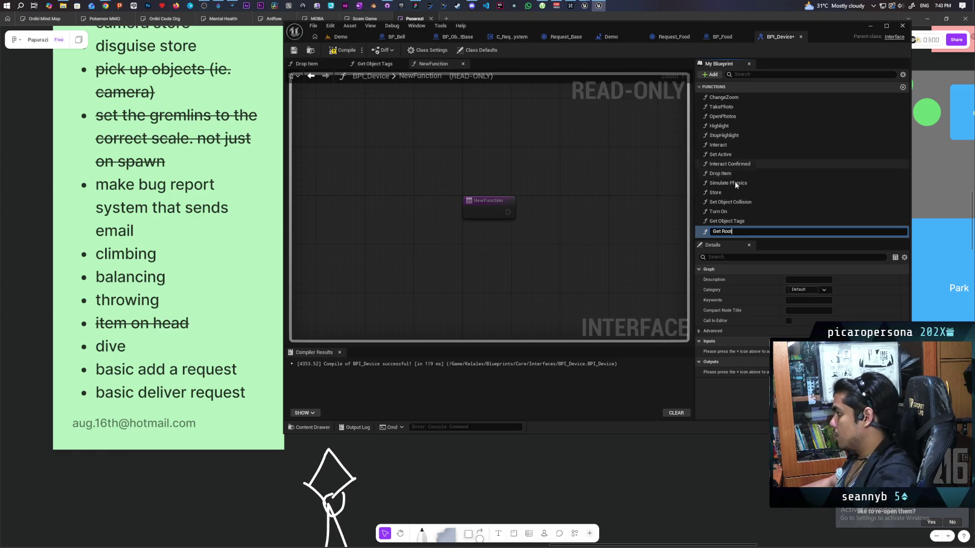
pyautogui.press('Return')
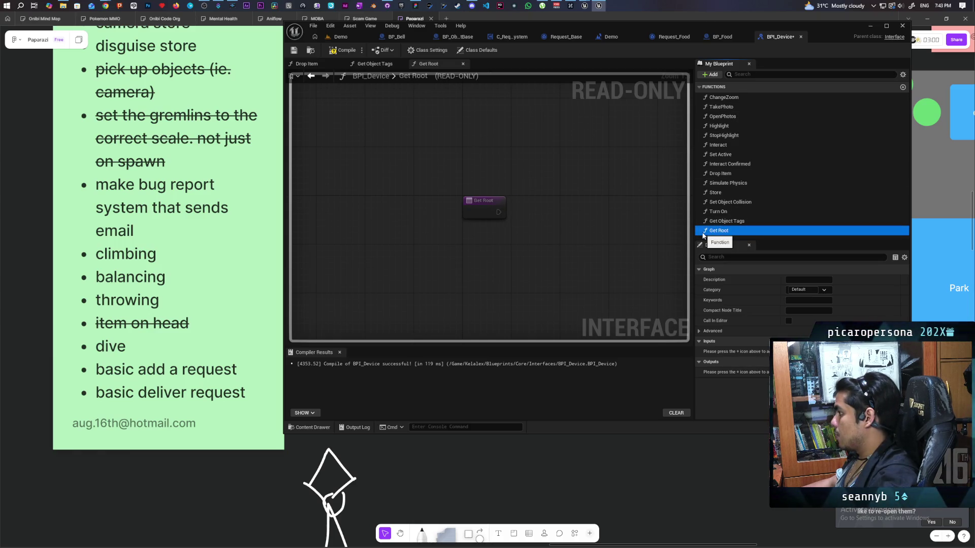
# - Check the BP_Food, Request_Food and Demo graphs, browsing actions for the request system and TriggerSphere references
pyautogui.click(723, 38)
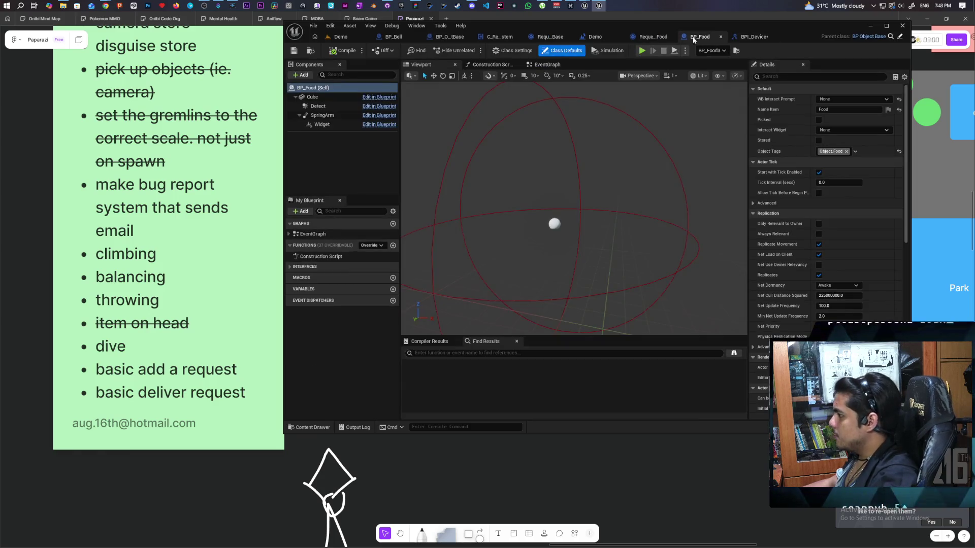
pyautogui.click(655, 37)
pyautogui.click(608, 38)
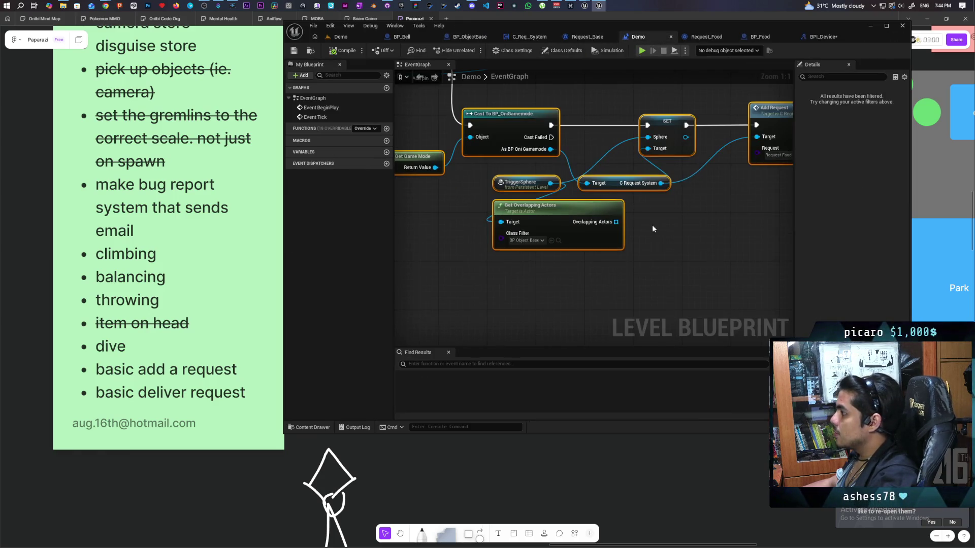
pyautogui.moveTo(604, 164); pyautogui.dragTo(611, 197)
pyautogui.click(556, 170)
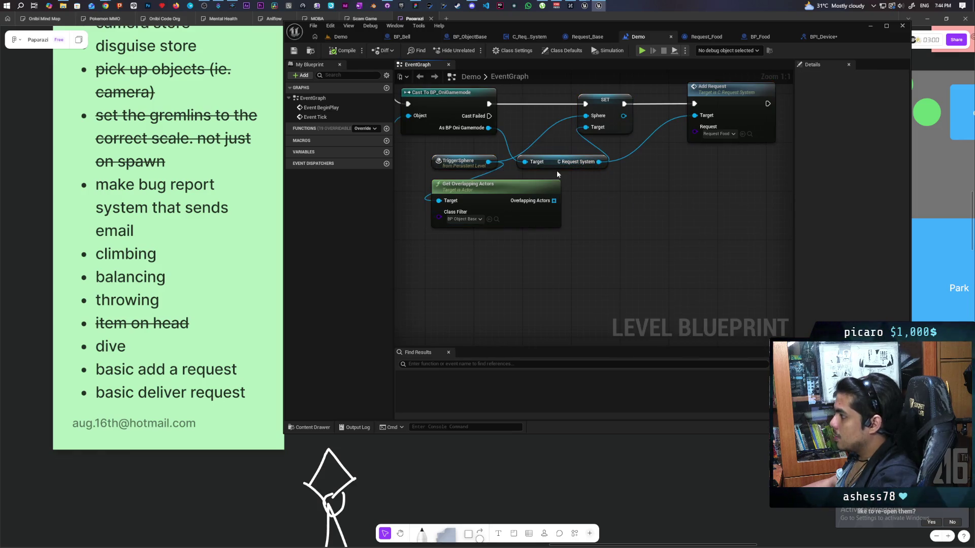
pyautogui.moveTo(485, 163); pyautogui.dragTo(570, 181)
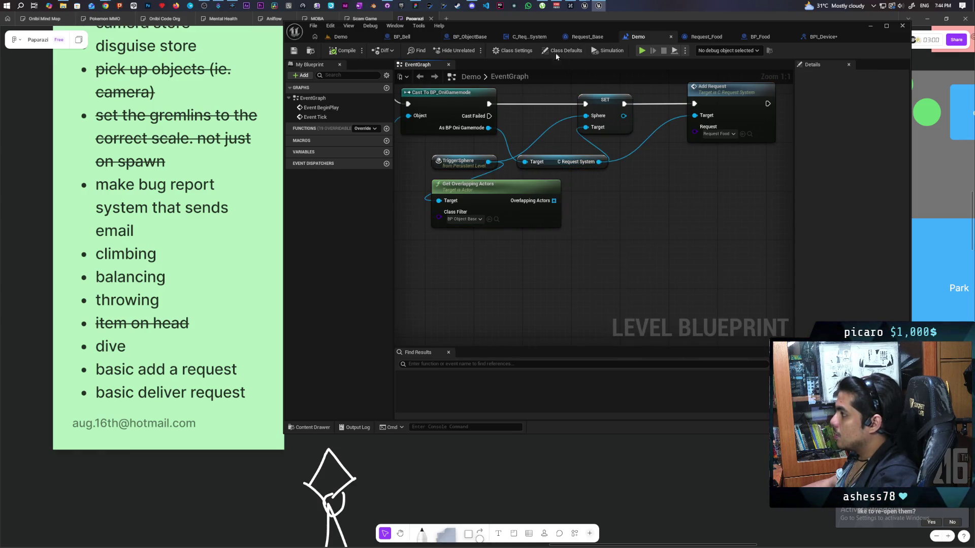
# - Back in C_RequestSystem, move the GET node down and to the right
pyautogui.click(504, 38)
pyautogui.moveTo(657, 276); pyautogui.dragTo(621, 241)
pyautogui.moveTo(606, 174); pyautogui.dragTo(648, 216)
# - Add a Get Cube getter from the GET node and place it beside it
pyautogui.write('get')
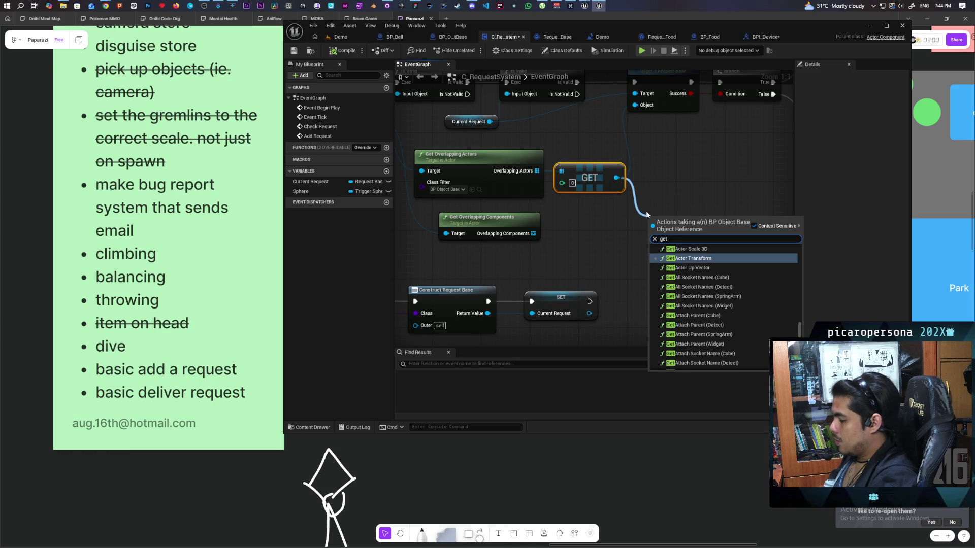
pyautogui.write(' mesh')
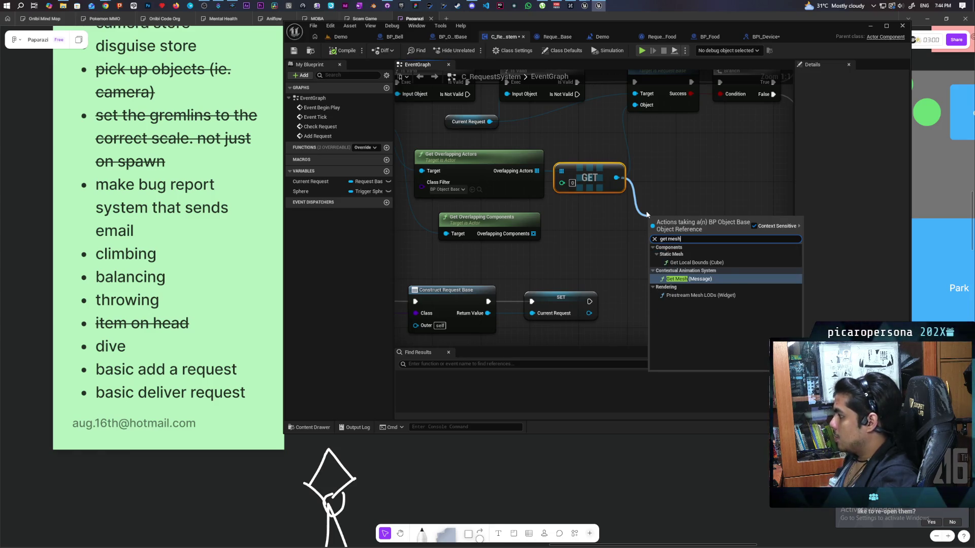
pyautogui.press('BackSpace')
pyautogui.press('BackSpace')
pyautogui.press('BackSpace')
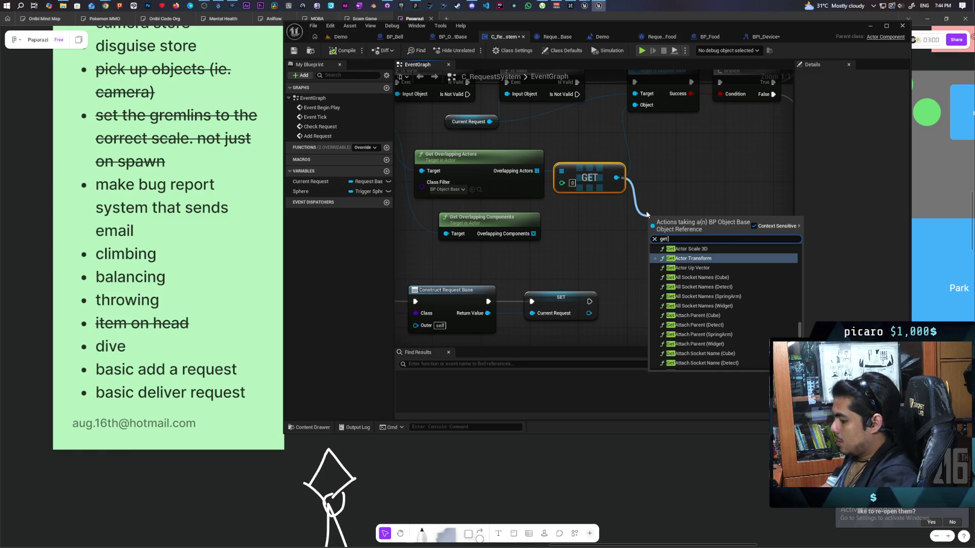
pyautogui.write(' cube')
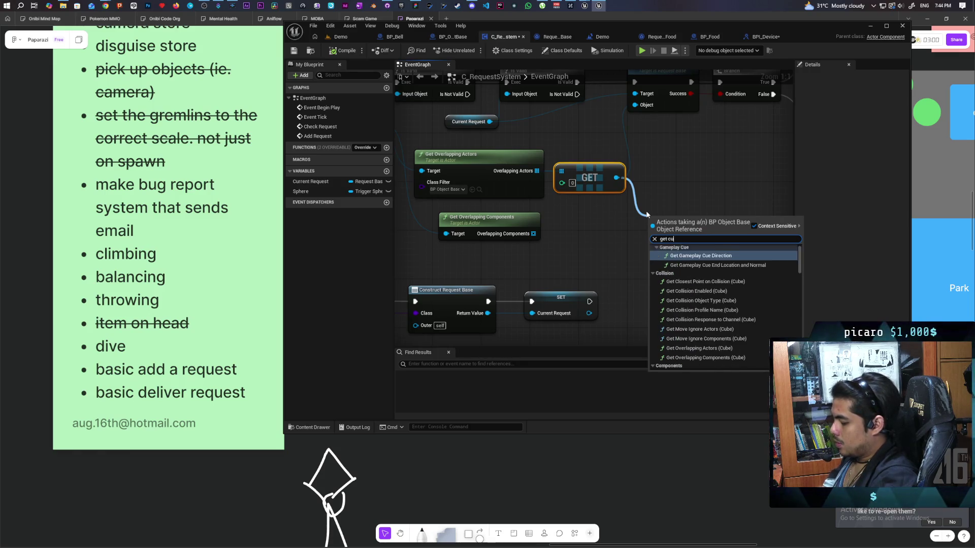
pyautogui.scroll(-10, 732, 309)
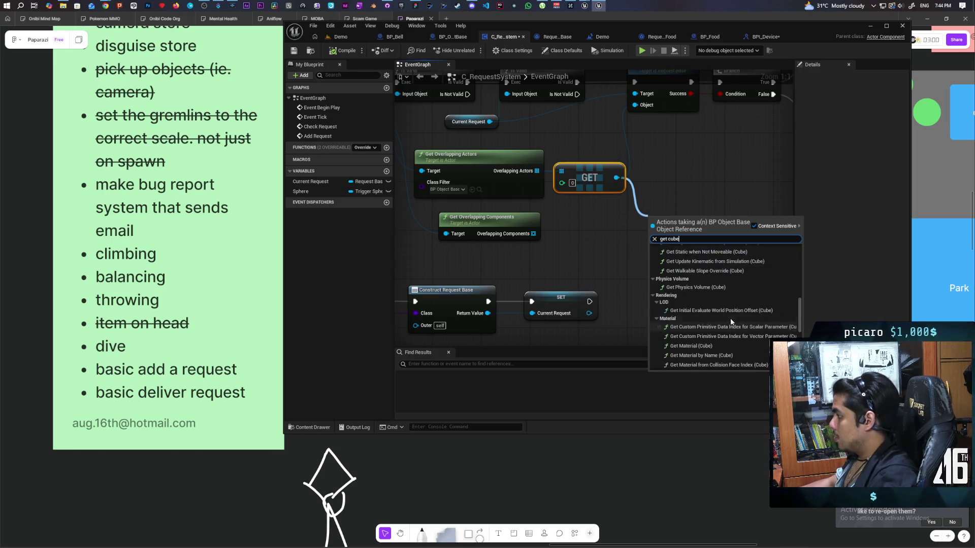
pyautogui.click(678, 366)
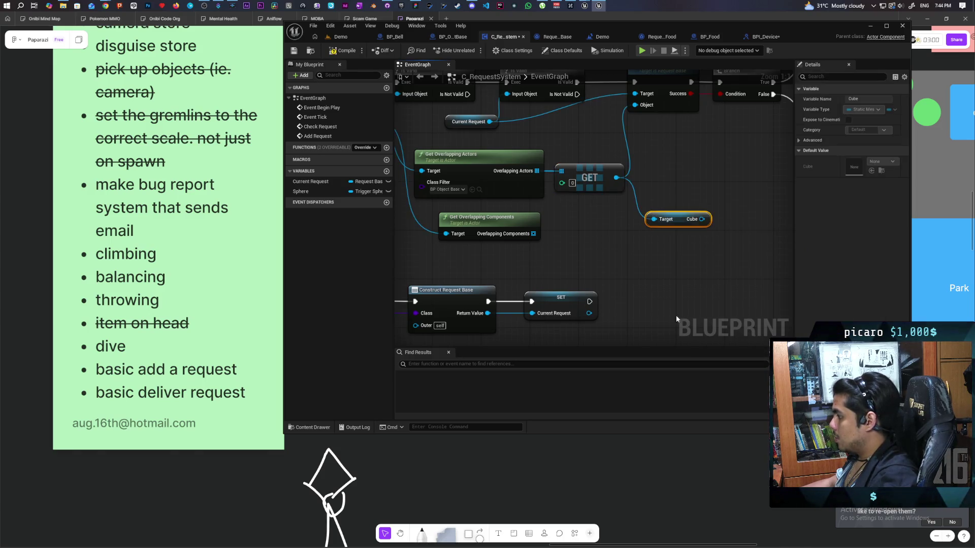
pyautogui.moveTo(678, 219); pyautogui.dragTo(592, 201)
# - Add a Contains Item check on Overlapping Components, fed by the Cube
pyautogui.moveTo(533, 233); pyautogui.dragTo(572, 249)
pyautogui.write('conta')
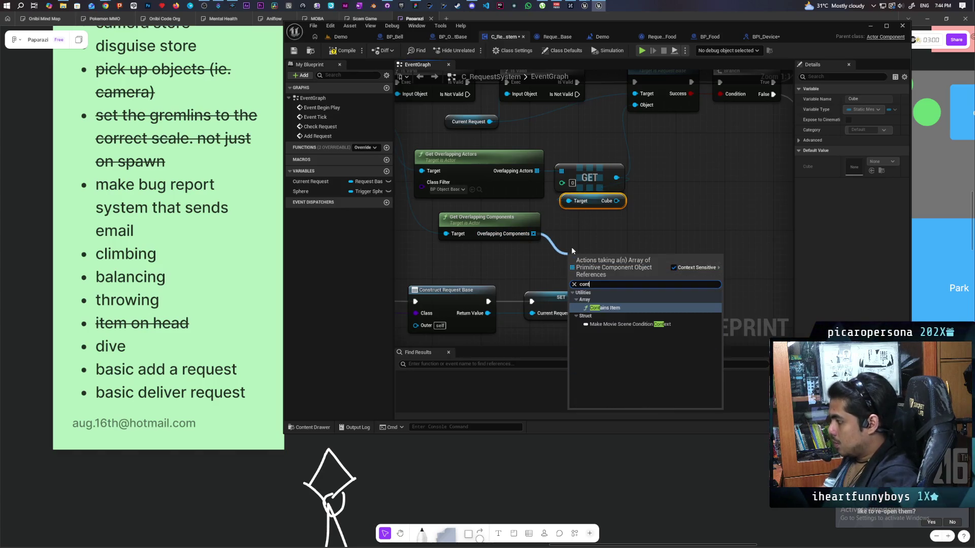
pyautogui.press('Return')
pyautogui.moveTo(617, 201)
pyautogui.mouseDown()
pyautogui.moveTo(660, 215)
pyautogui.moveTo(574, 268)
pyautogui.moveTo(594, 260)
pyautogui.moveTo(600, 234)
pyautogui.mouseUp()
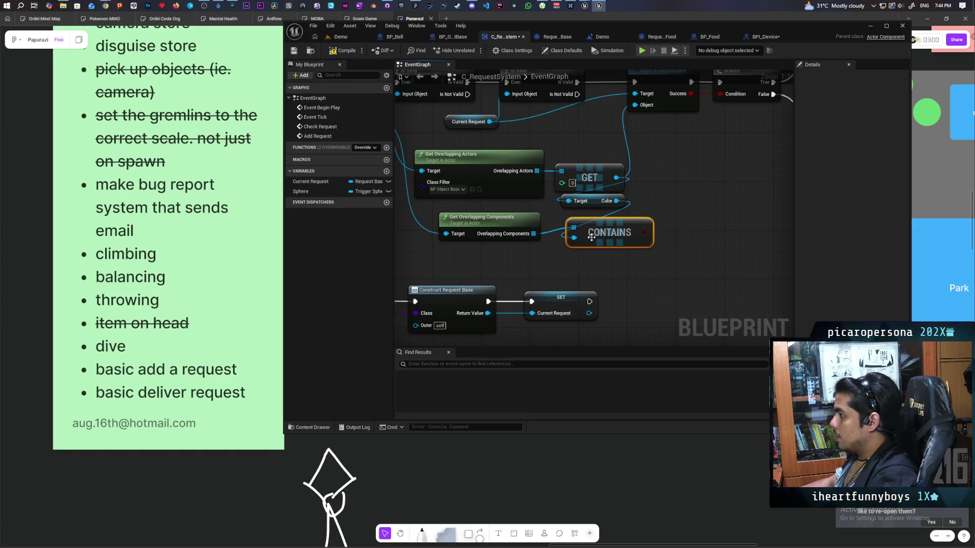
# - Insert a Branch driven by CONTAINS, with its True path running into Check Request
pyautogui.scroll(-5, 602, 235)
pyautogui.scroll(1, 616, 235)
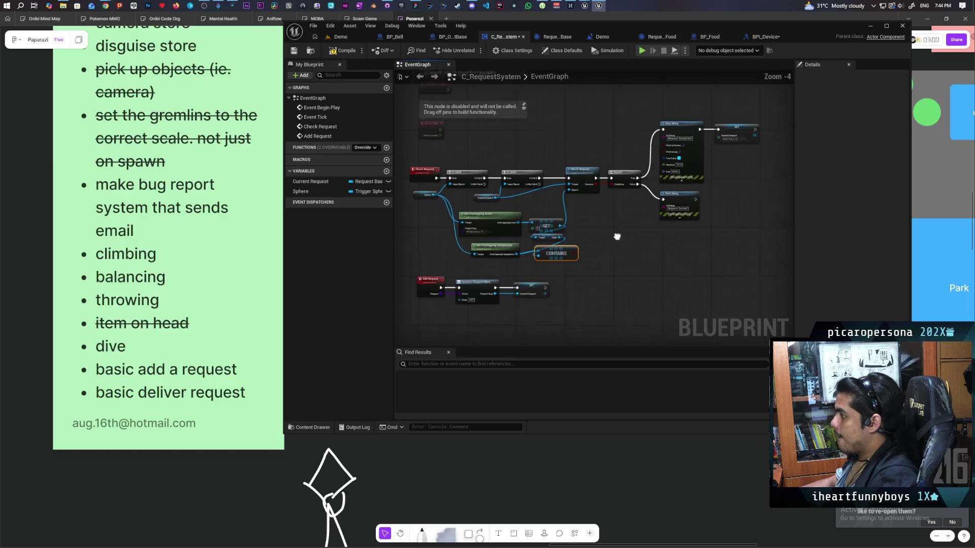
pyautogui.moveTo(557, 135); pyautogui.dragTo(714, 225)
pyautogui.moveTo(554, 192); pyautogui.dragTo(594, 192)
pyautogui.scroll(4, 593, 192)
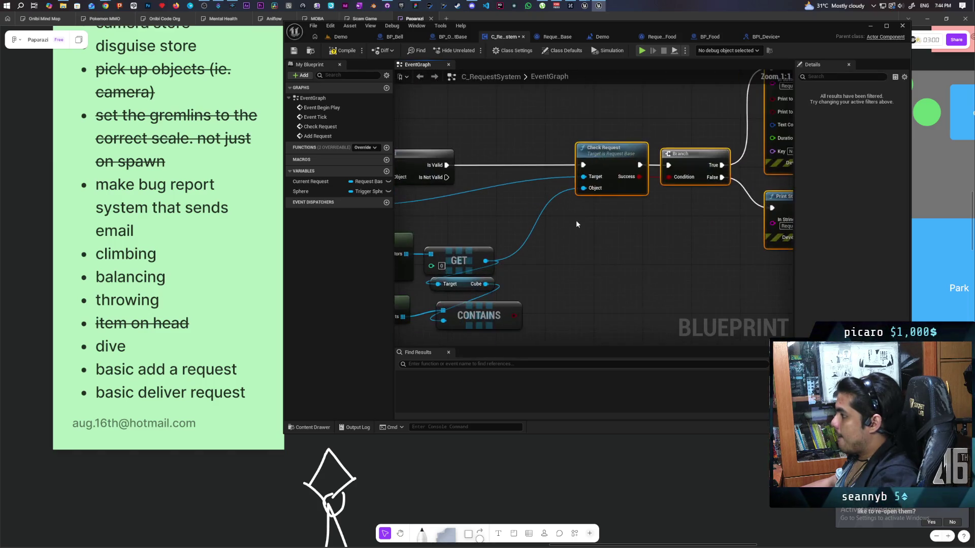
pyautogui.click(550, 252)
pyautogui.moveTo(513, 316)
pyautogui.mouseDown()
pyautogui.moveTo(560, 277)
pyautogui.moveTo(528, 166)
pyautogui.moveTo(583, 167)
pyautogui.mouseUp()
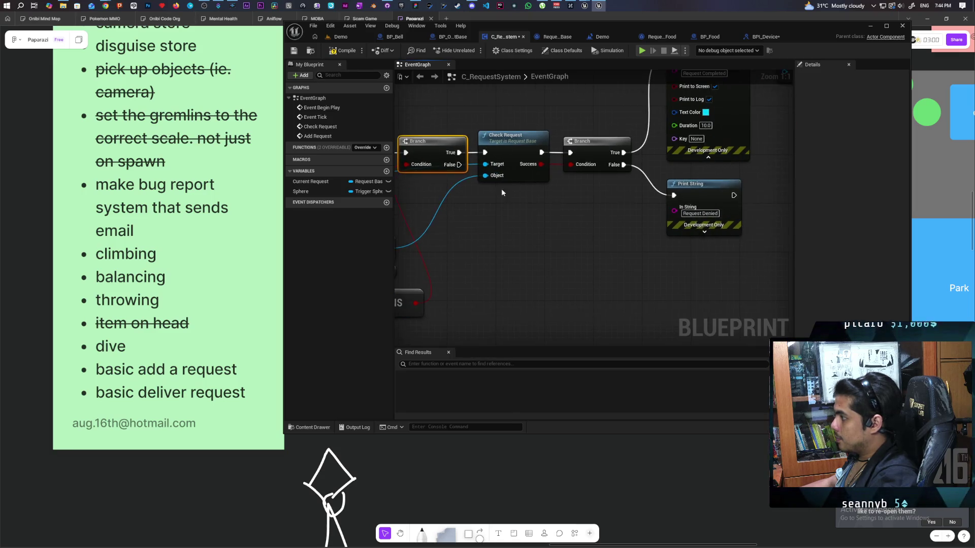
pyautogui.moveTo(459, 165)
pyautogui.mouseDown()
pyautogui.moveTo(620, 228)
pyautogui.moveTo(654, 219)
pyautogui.moveTo(674, 195)
pyautogui.moveTo(699, 195)
pyautogui.moveTo(644, 226)
pyautogui.moveTo(677, 221)
pyautogui.mouseUp()
# - Position the Request Denied print on the False path and compile the blueprint
pyautogui.click(442, 99)
pyautogui.press('F7')
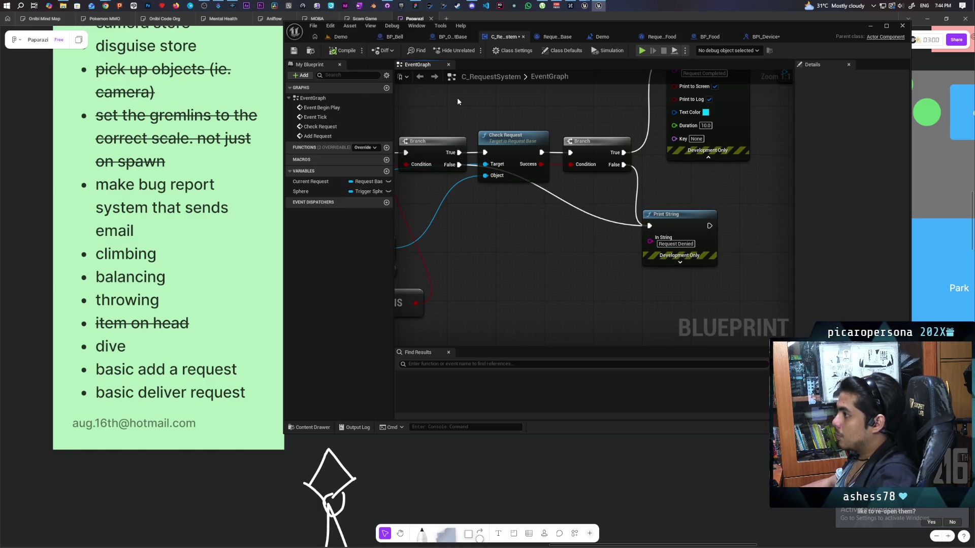
pyautogui.moveTo(558, 118)
pyautogui.mouseDown()
pyautogui.moveTo(678, 98)
pyautogui.moveTo(720, 71)
pyautogui.mouseUp()
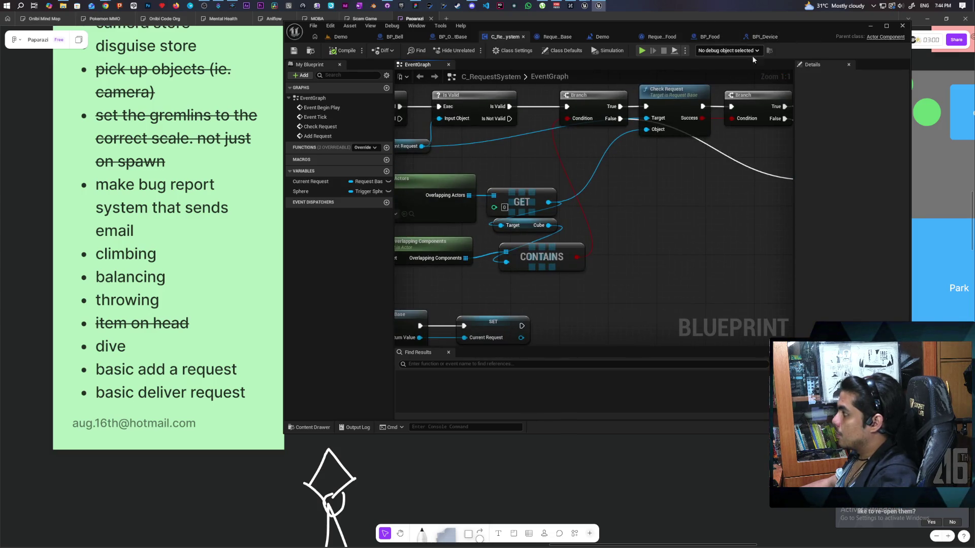
# - Delete Get Root from BPI_Device's Functions list and return to the Demo level
pyautogui.click(763, 36)
pyautogui.click(732, 212)
pyautogui.click(725, 229)
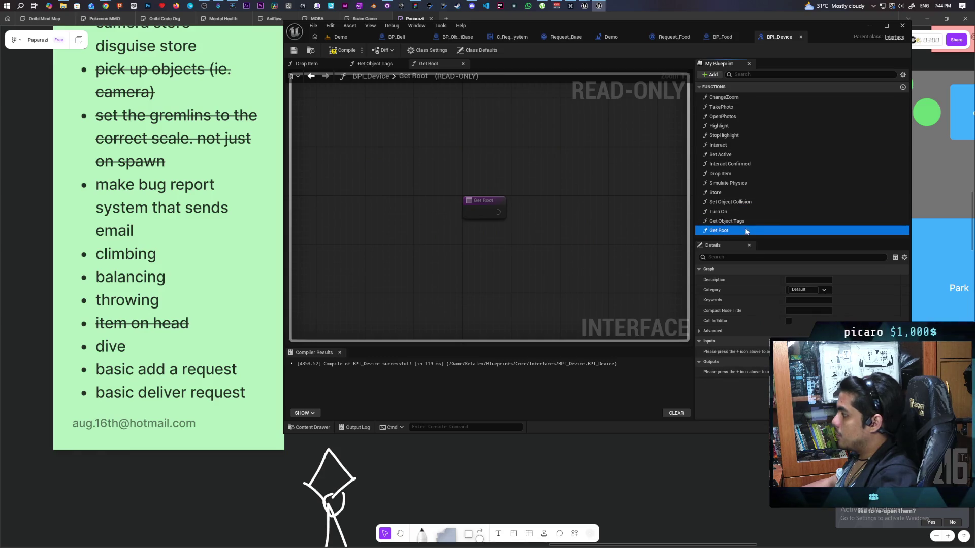
pyautogui.press('Delete')
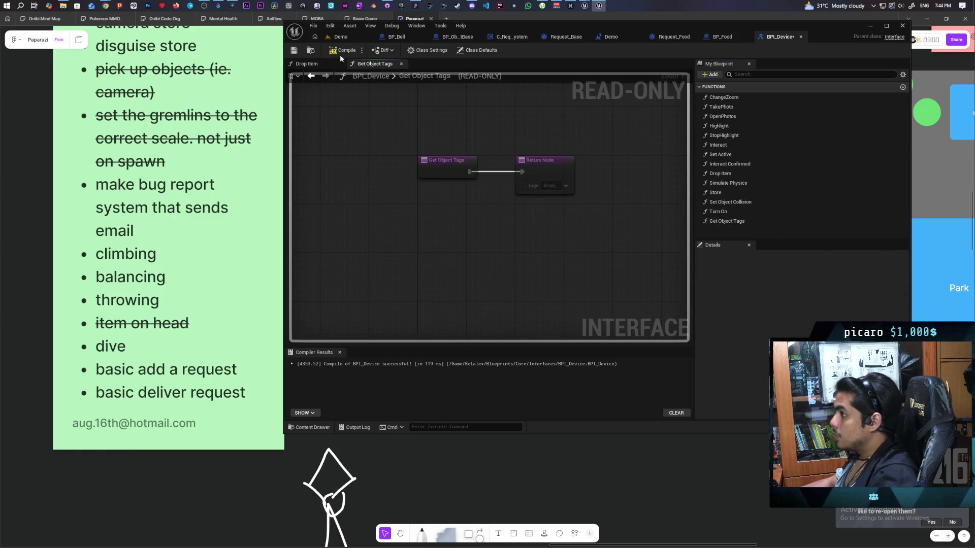
pyautogui.click(341, 37)
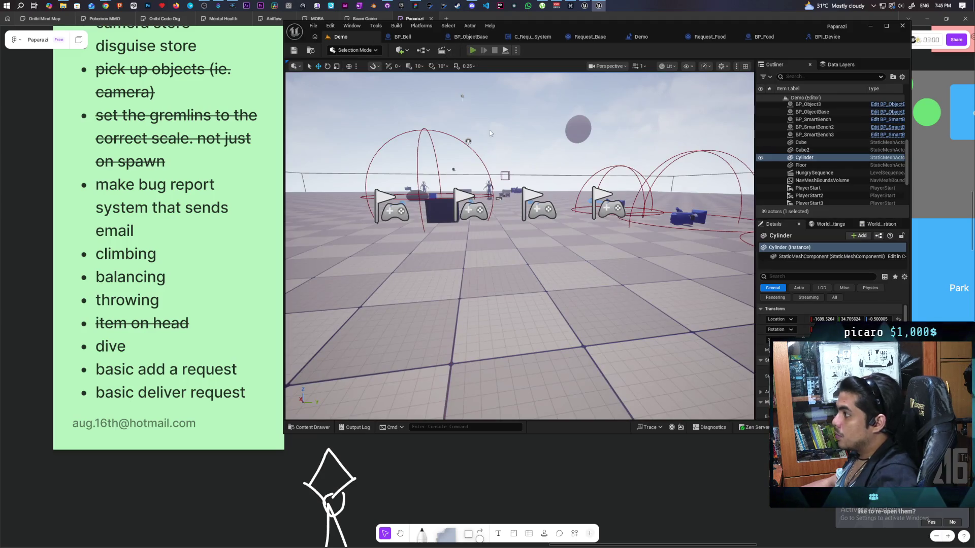
# - Start the multiplayer play test, then carry the white sphere food over to the blue pillar
pyautogui.hotkey('alt', 'p')
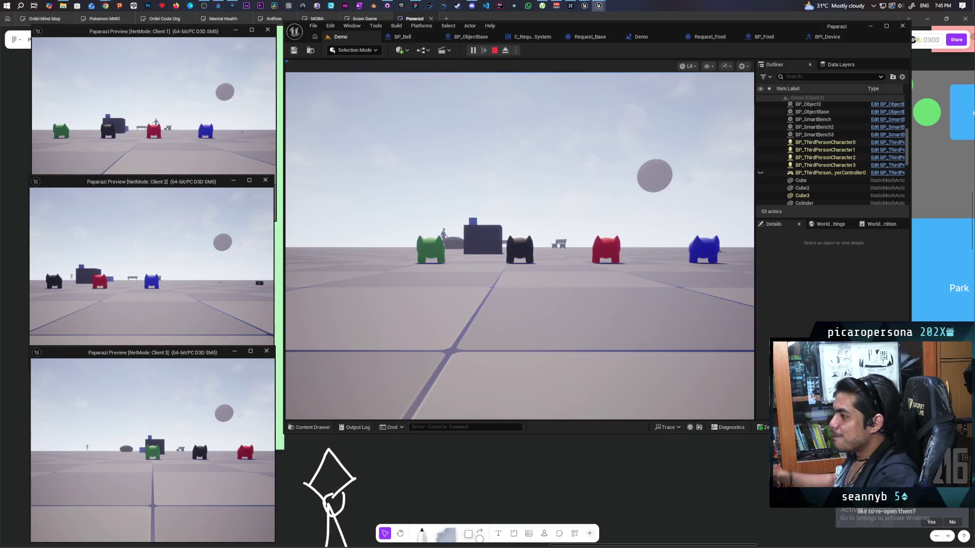
pyautogui.hotkey('alt', 'Tab')
pyautogui.click(400, 310)
pyautogui.press('w')
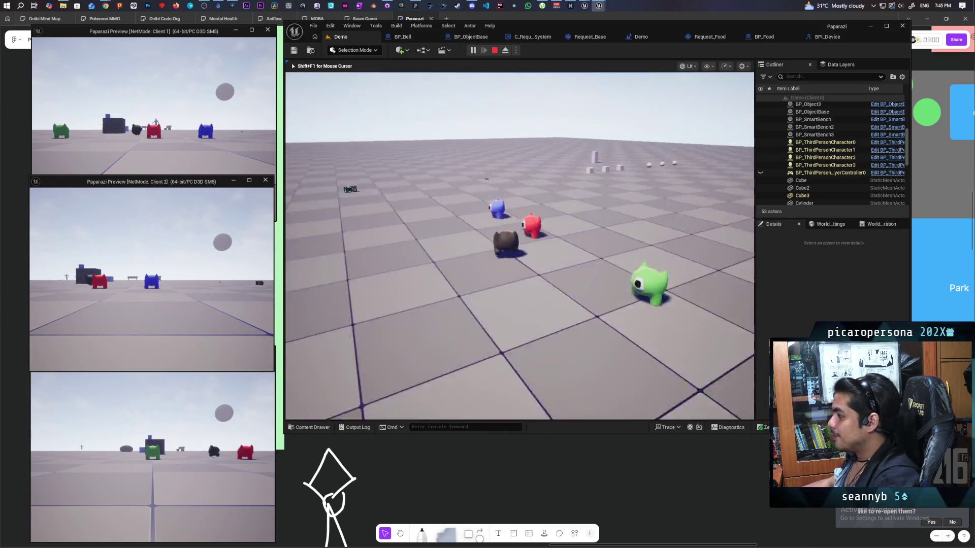
pyautogui.press('w')
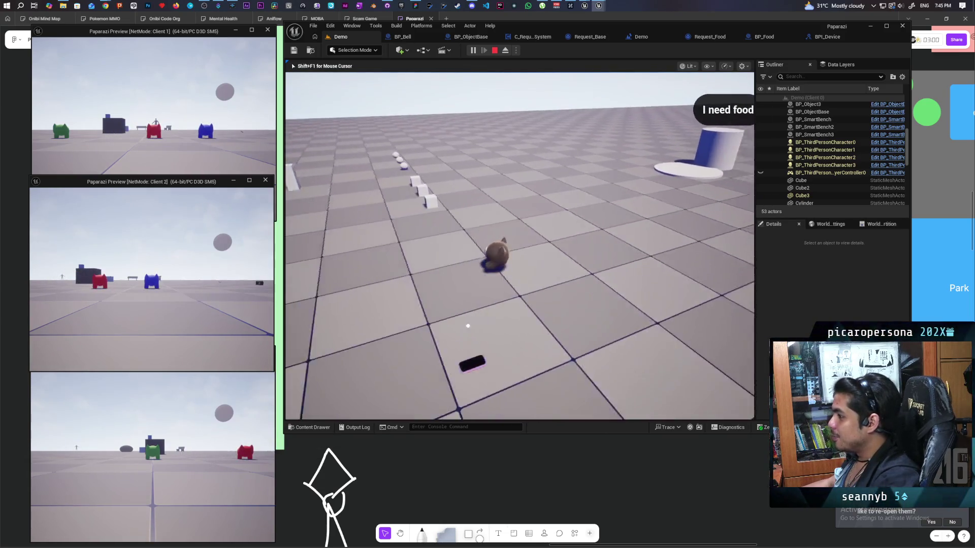
pyautogui.press('e')
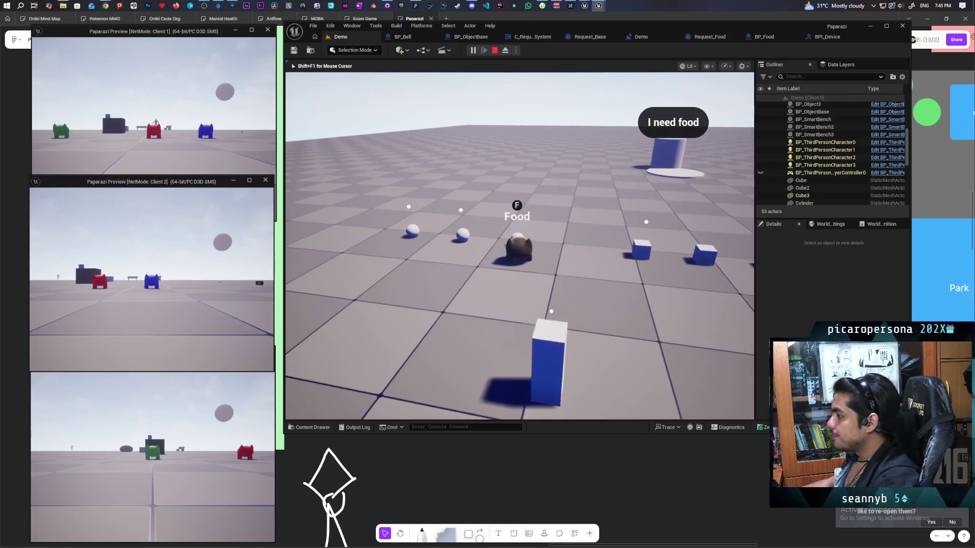
pyautogui.press('w')
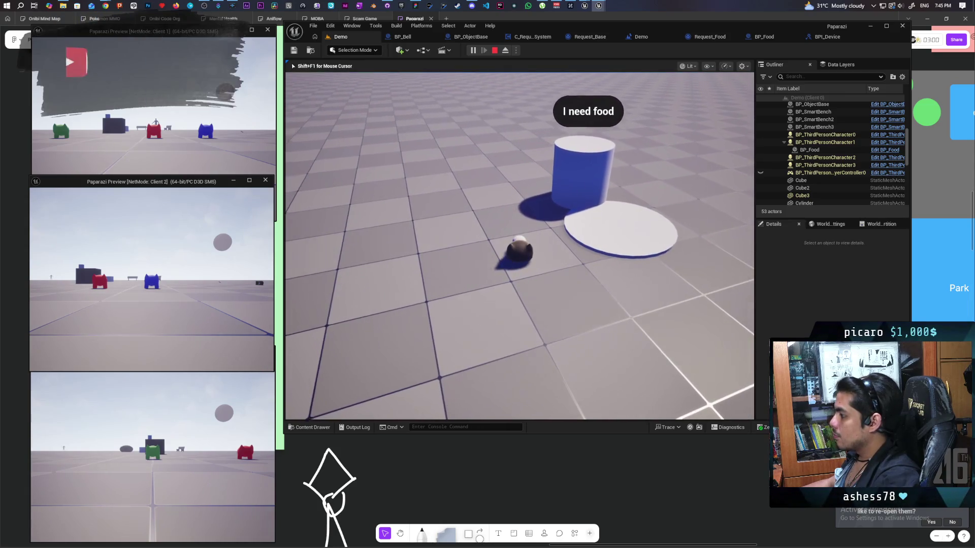
pyautogui.press('e')
pyautogui.press('s')
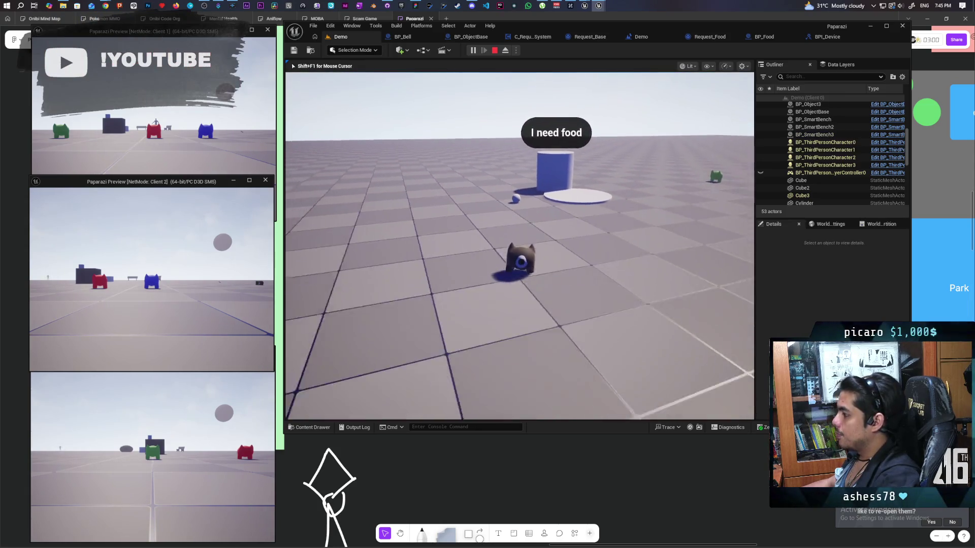
# - Ring the bell, deliver the food to the plate, ring again to complete the request, then stop play
pyautogui.press('w')
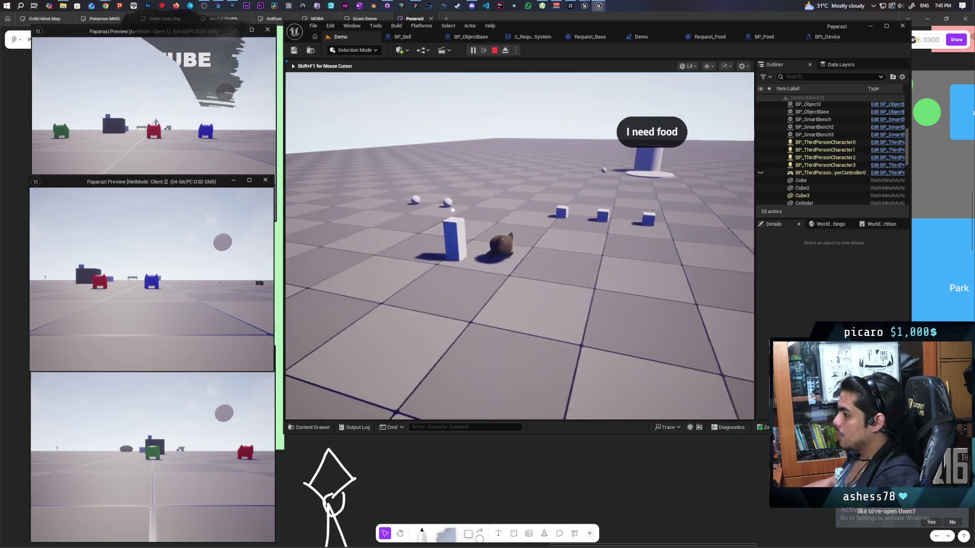
pyautogui.press('f')
pyautogui.press('w')
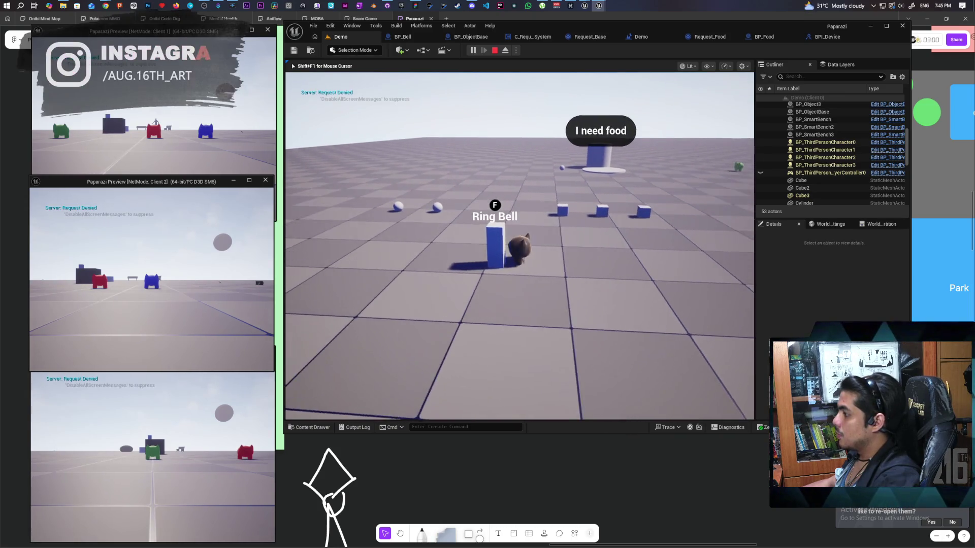
pyautogui.press('w')
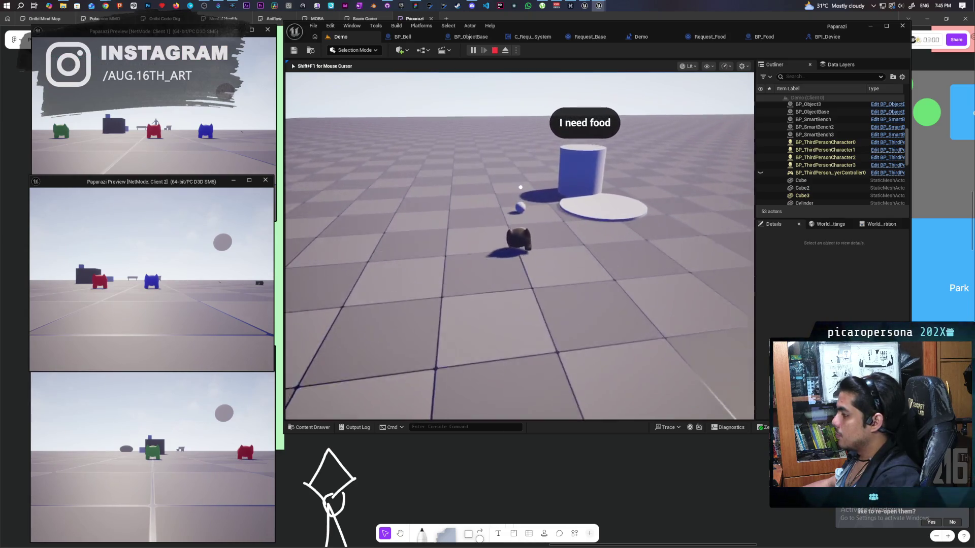
pyautogui.press('w')
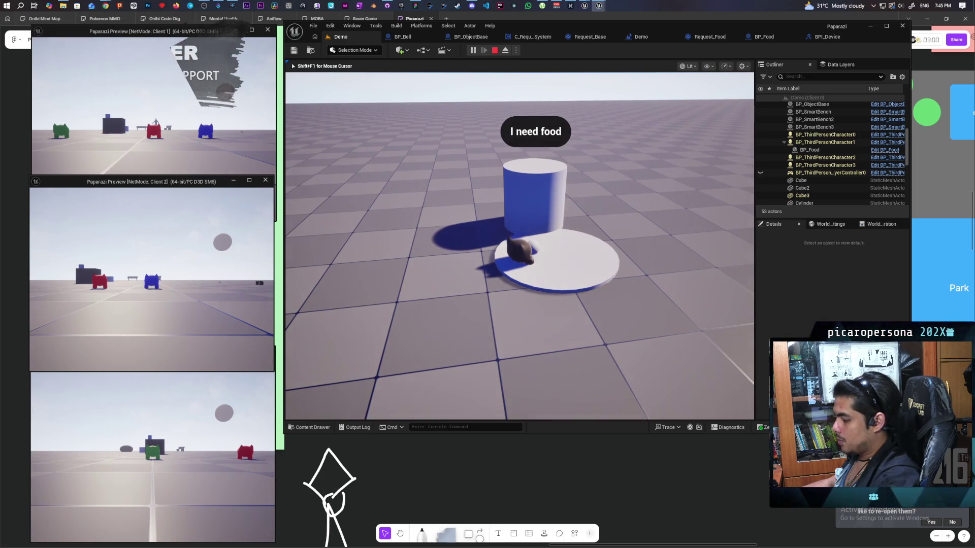
pyautogui.press('w')
pyautogui.press('f')
pyautogui.press('w')
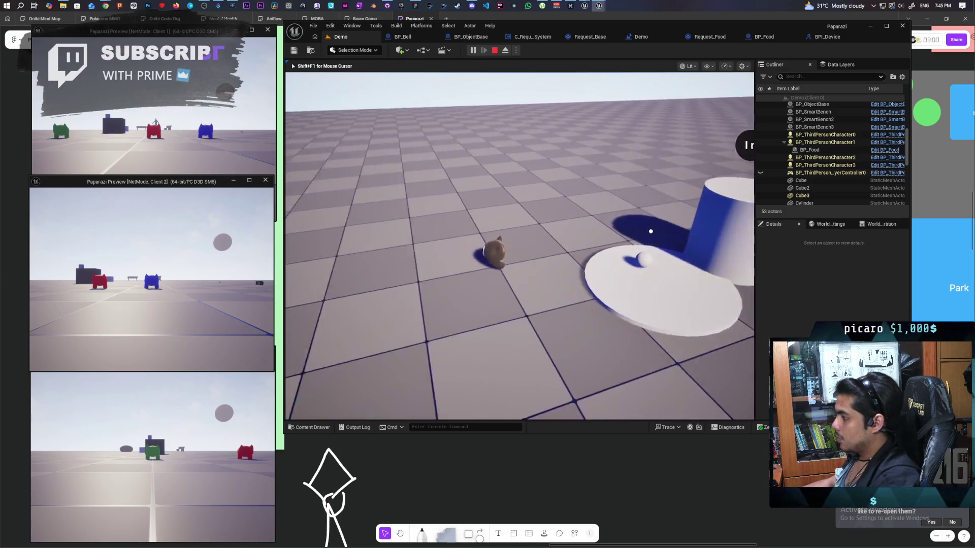
pyautogui.press('w')
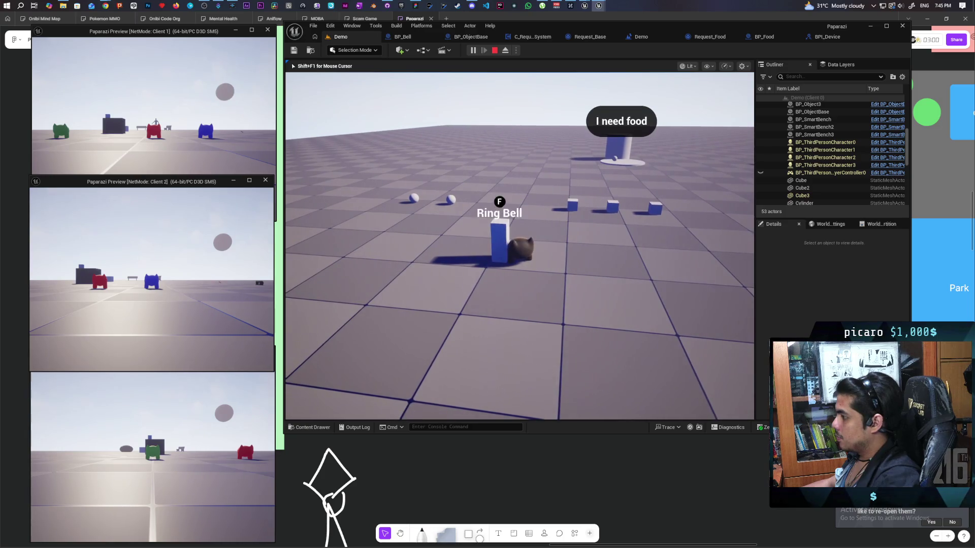
pyautogui.press('f')
pyautogui.press('Escape')
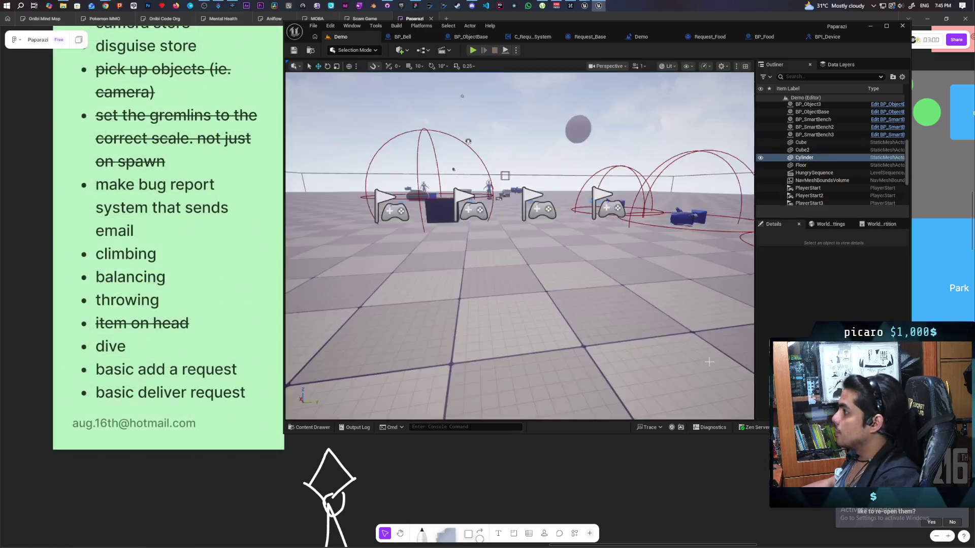
# - In C_RequestSystem, move the CONTAINS node further right
pyautogui.click(523, 36)
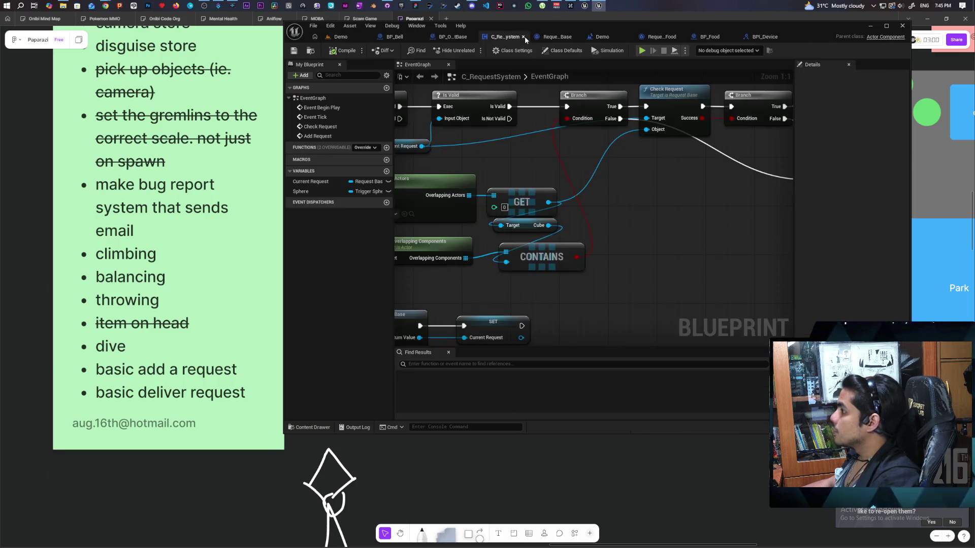
pyautogui.scroll(-2, 550, 158)
pyautogui.moveTo(549, 163)
pyautogui.mouseDown()
pyautogui.moveTo(634, 152)
pyautogui.moveTo(616, 139)
pyautogui.mouseUp()
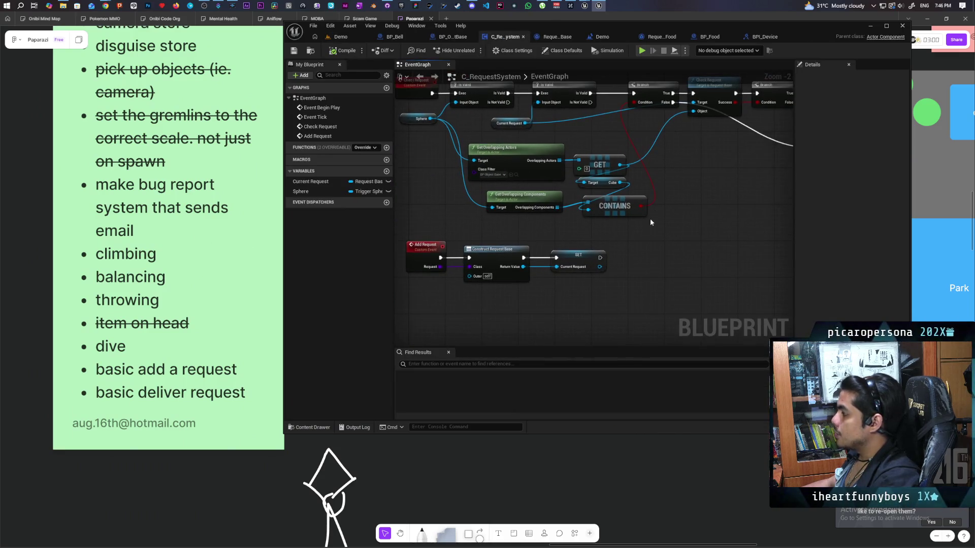
pyautogui.moveTo(614, 209)
pyautogui.mouseDown()
pyautogui.moveTo(673, 208)
pyautogui.moveTo(632, 198)
pyautogui.mouseUp()
pyautogui.scroll(2, 665, 211)
# - Comment the CONTAINS node, noting it checks not just the overlap component but the item itself
pyautogui.click(630, 196)
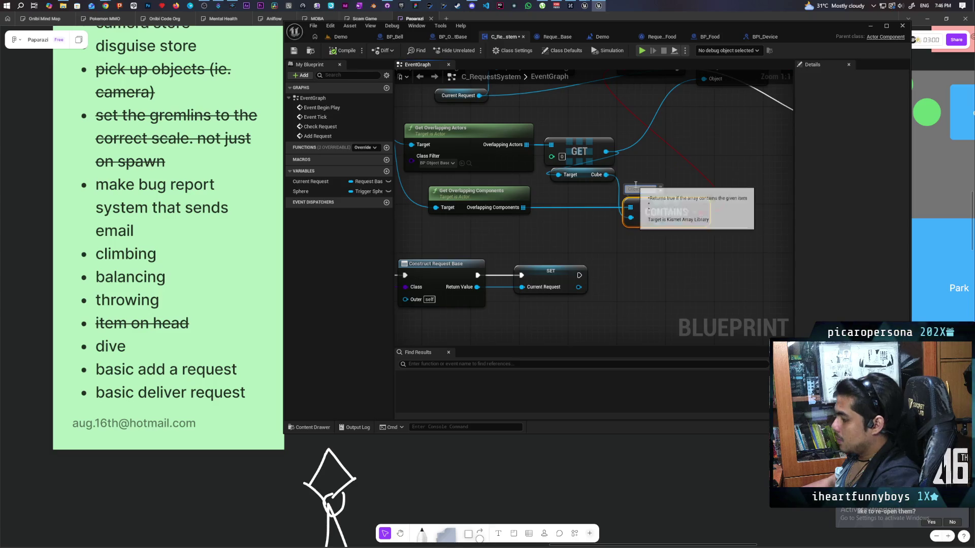
pyautogui.write('Makes sure')
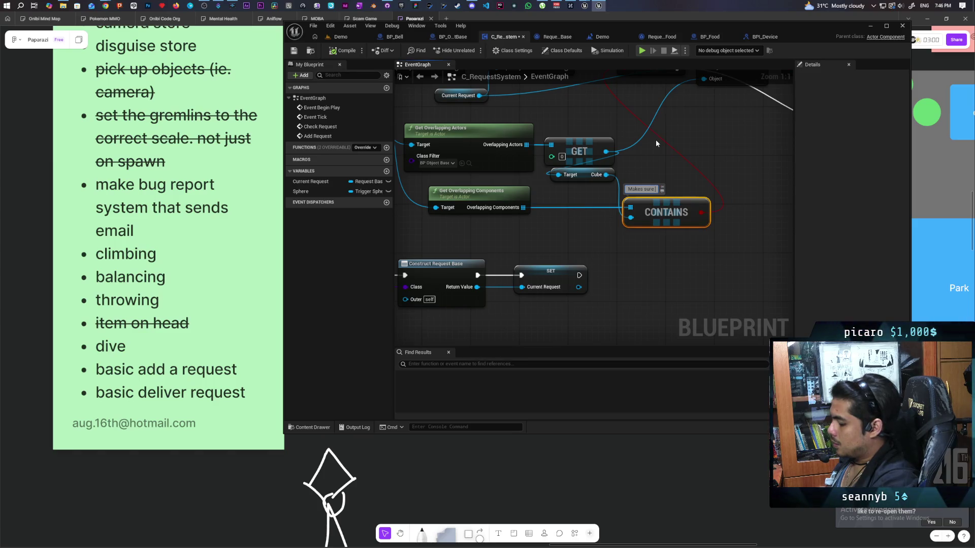
pyautogui.write(' not the')
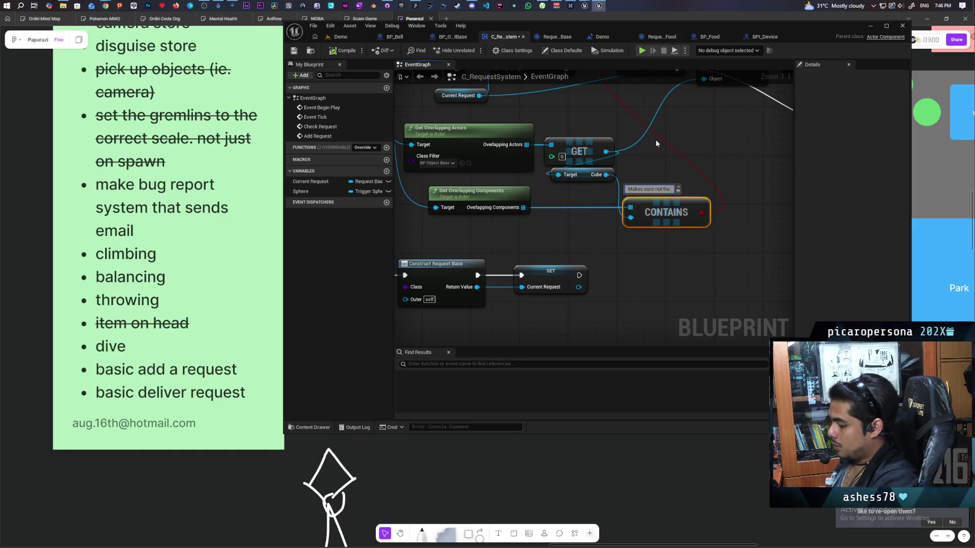
pyautogui.press('BackSpace')
pyautogui.press('BackSpace')
pyautogui.press('BackSpace')
pyautogui.press('BackSpace')
pyautogui.press('BackSpace')
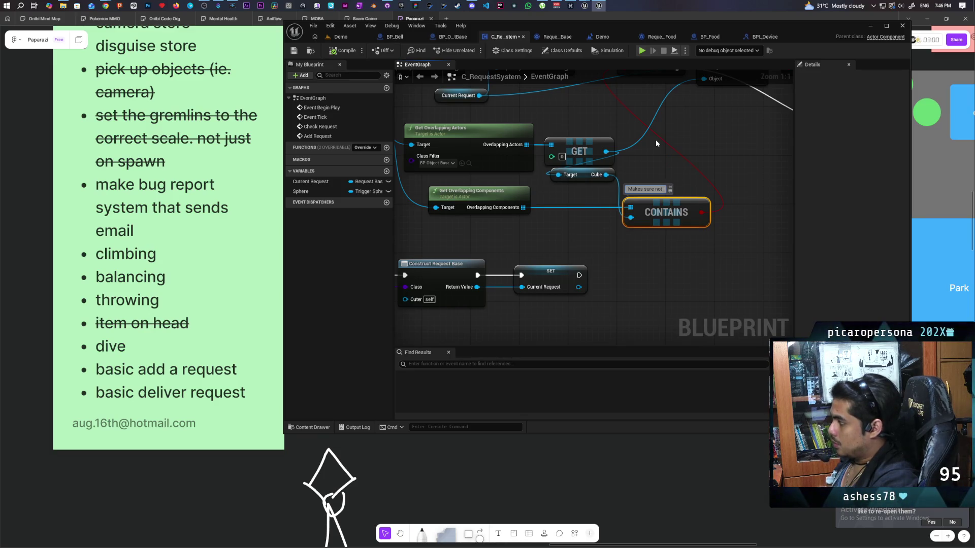
pyautogui.write('its')
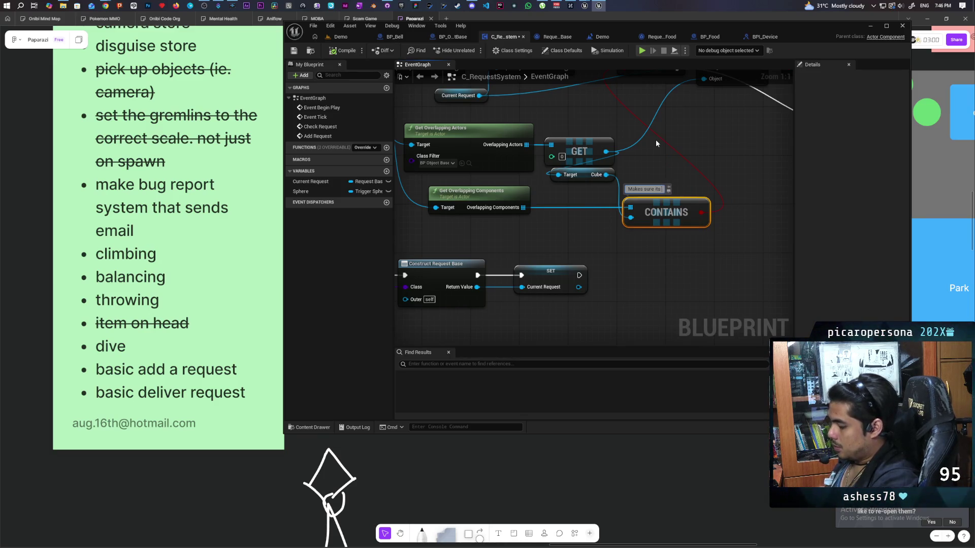
pyautogui.write(' not just the ov')
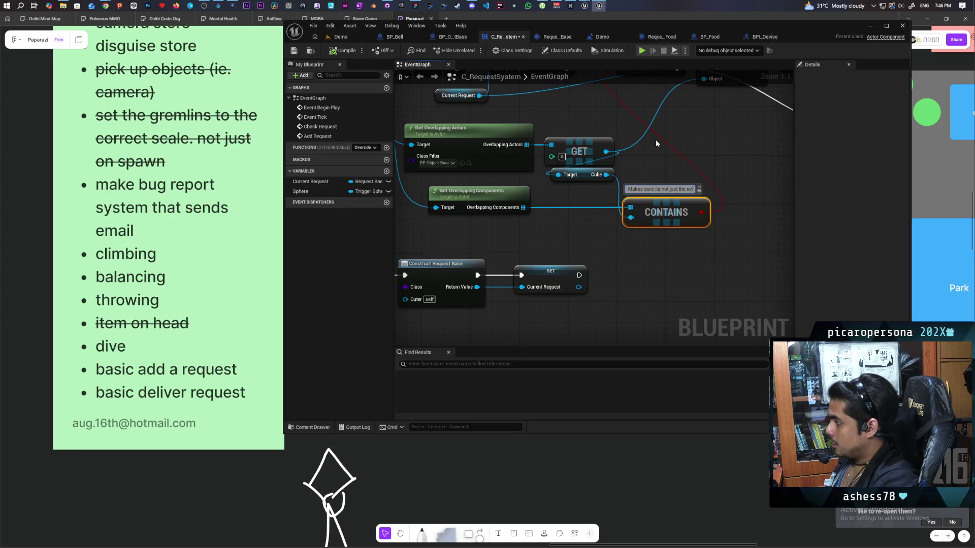
pyautogui.write('erlap com')
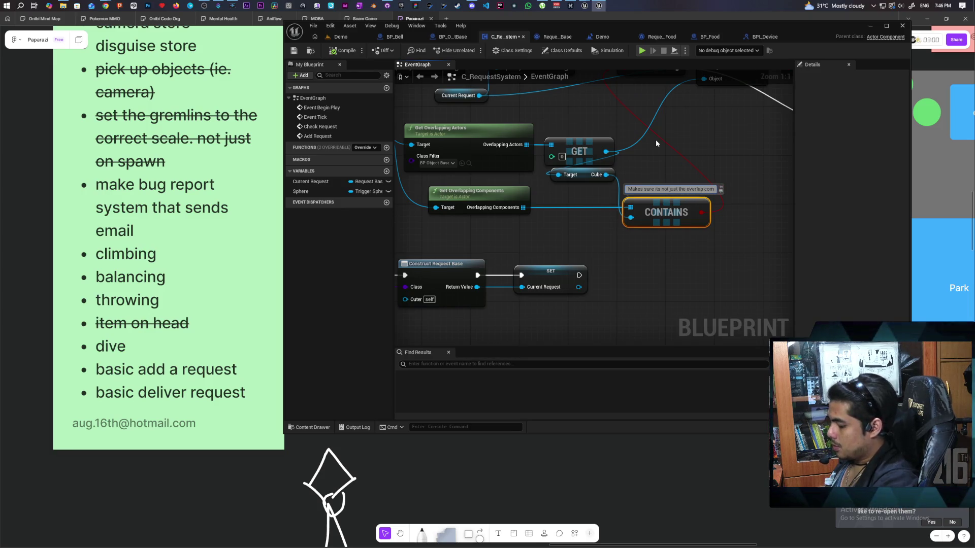
pyautogui.write('ponent but')
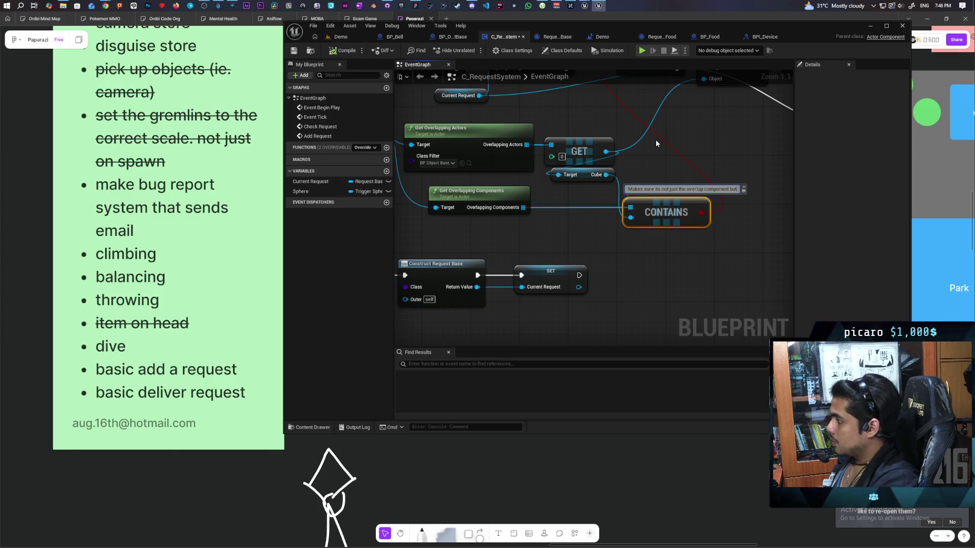
pyautogui.write(' the item its')
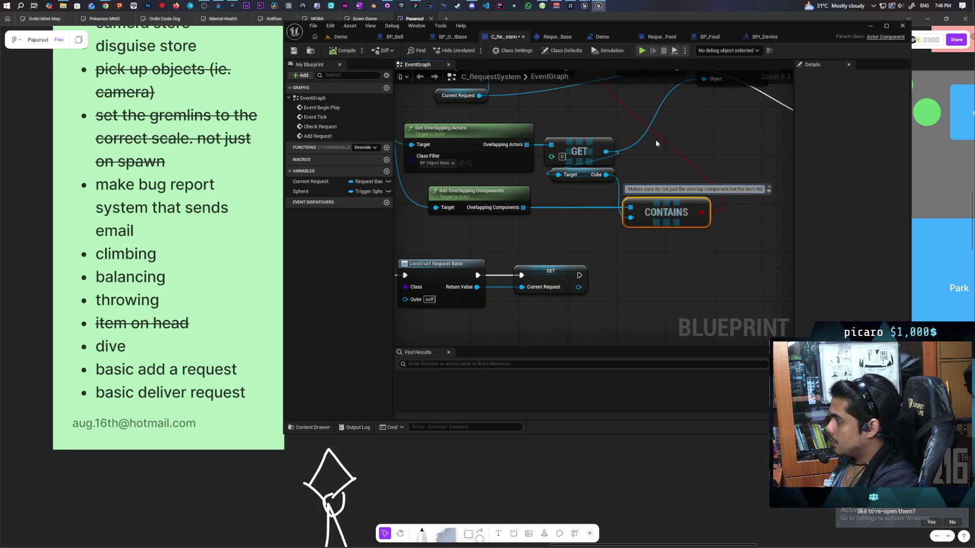
pyautogui.write('elf')
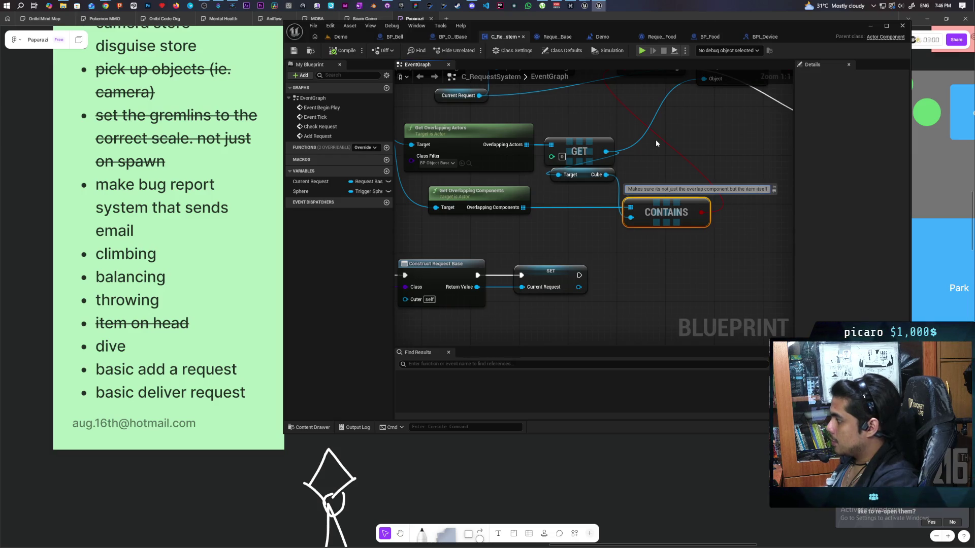
pyautogui.click(751, 212)
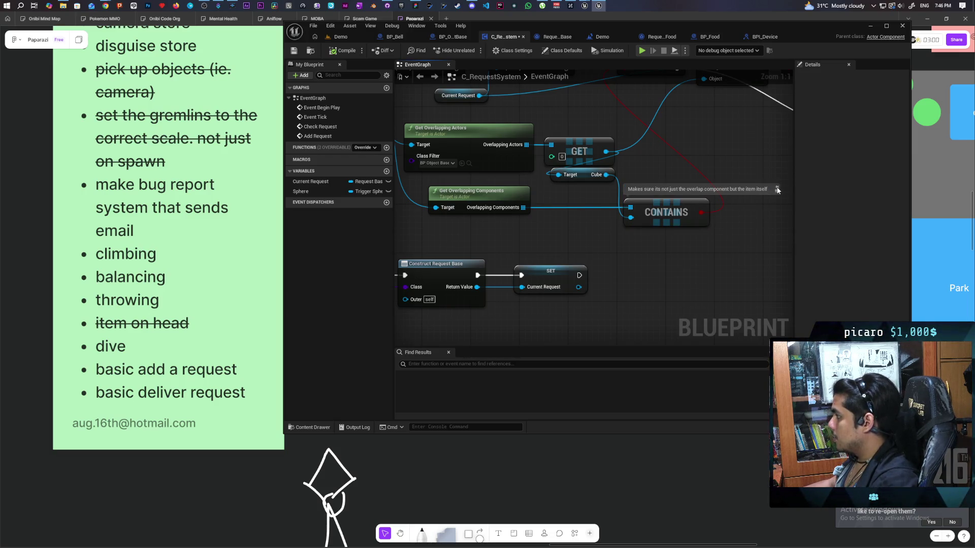
# - Save C_RequestSystem and switch back to the Demo level
pyautogui.scroll(-4, 673, 247)
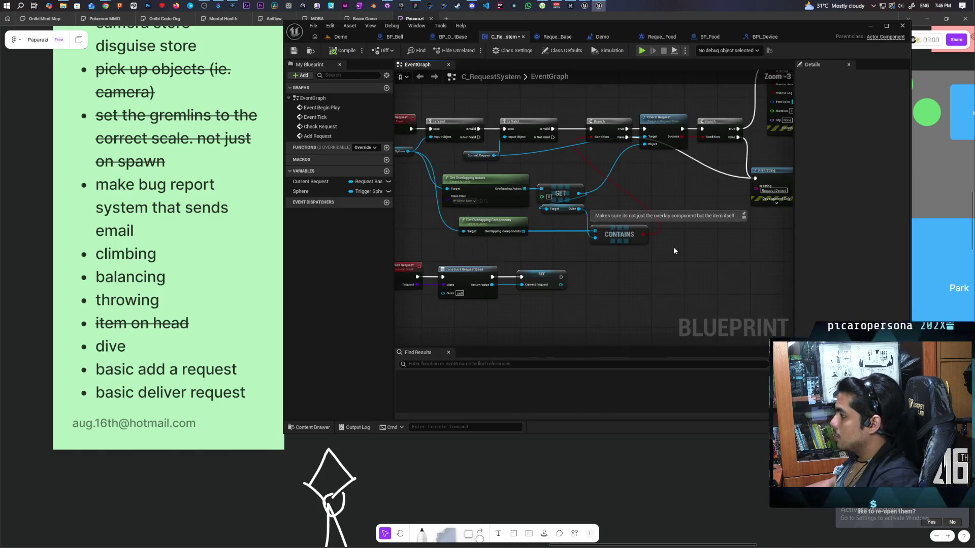
pyautogui.scroll(-1, 673, 247)
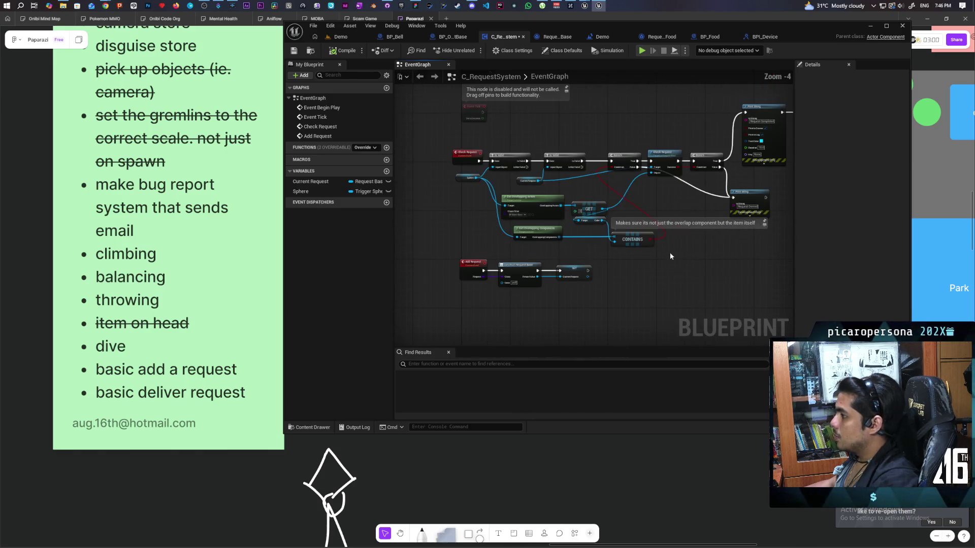
pyautogui.click(293, 51)
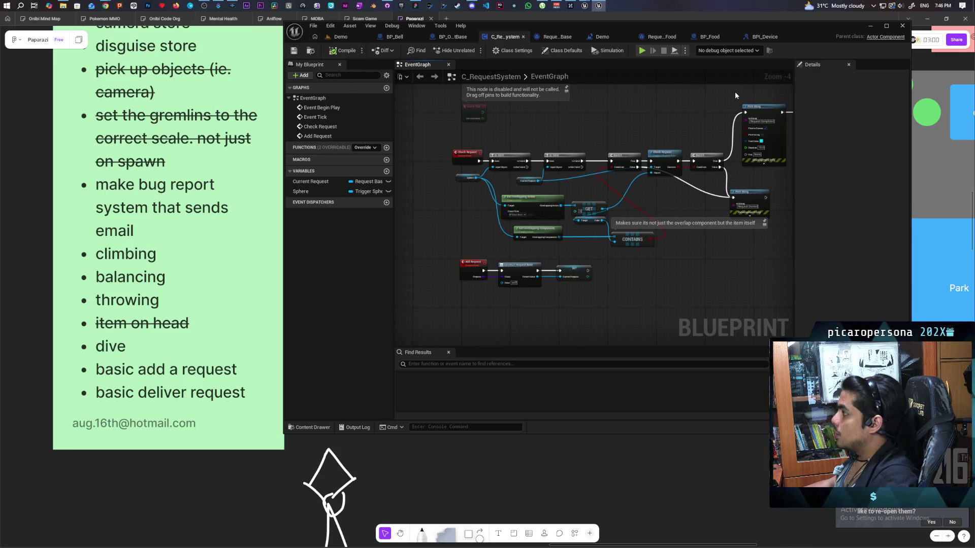
pyautogui.click(339, 36)
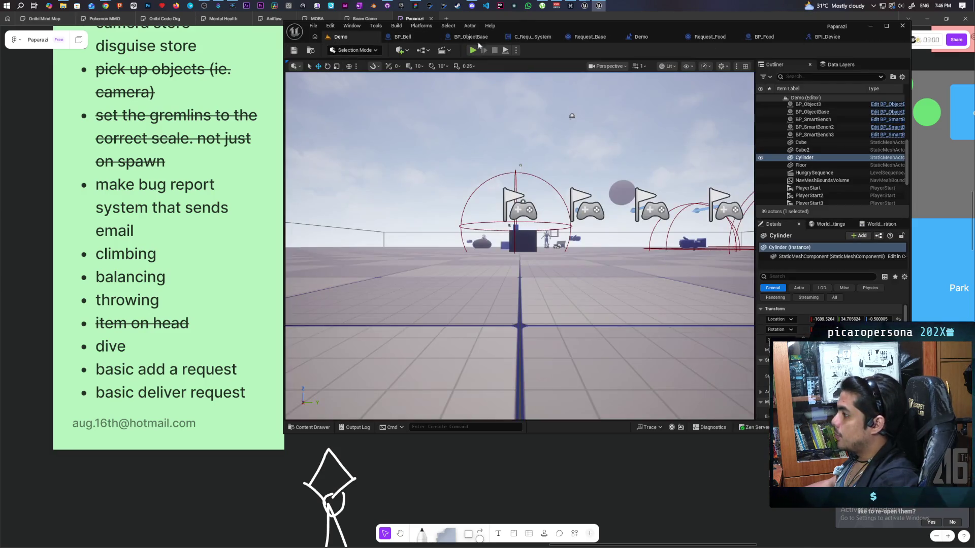
# - Commit the 14 changed files with summary 'added basic request fulfilment loop' and push to origin
pyautogui.click(386, 9)
pyautogui.click(129, 248)
pyautogui.write('add')
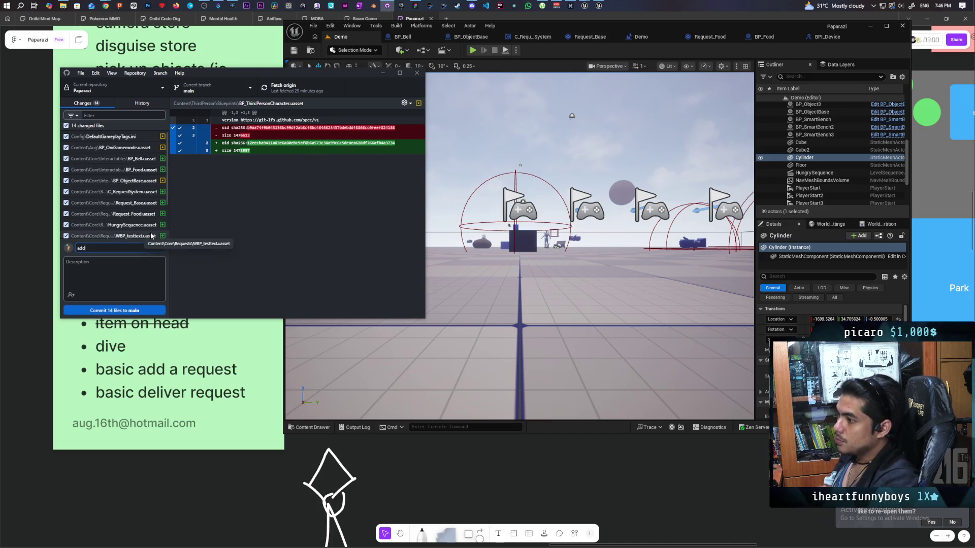
pyautogui.write('ed basic request')
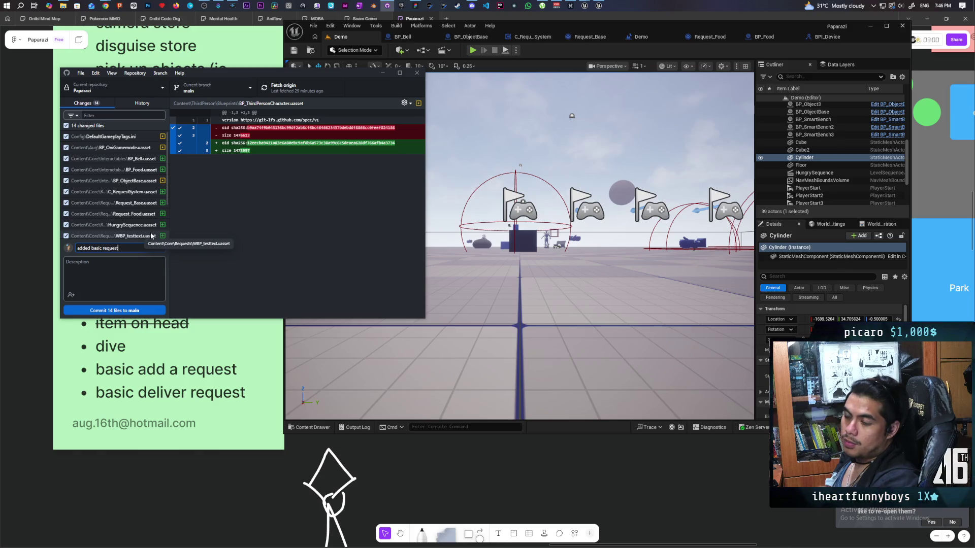
pyautogui.write(' fulfilment loop')
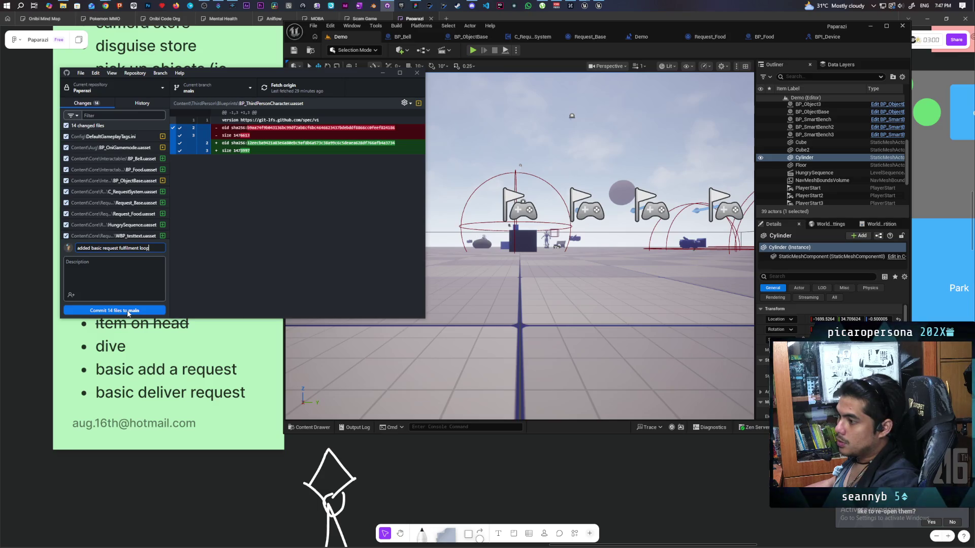
pyautogui.click(128, 312)
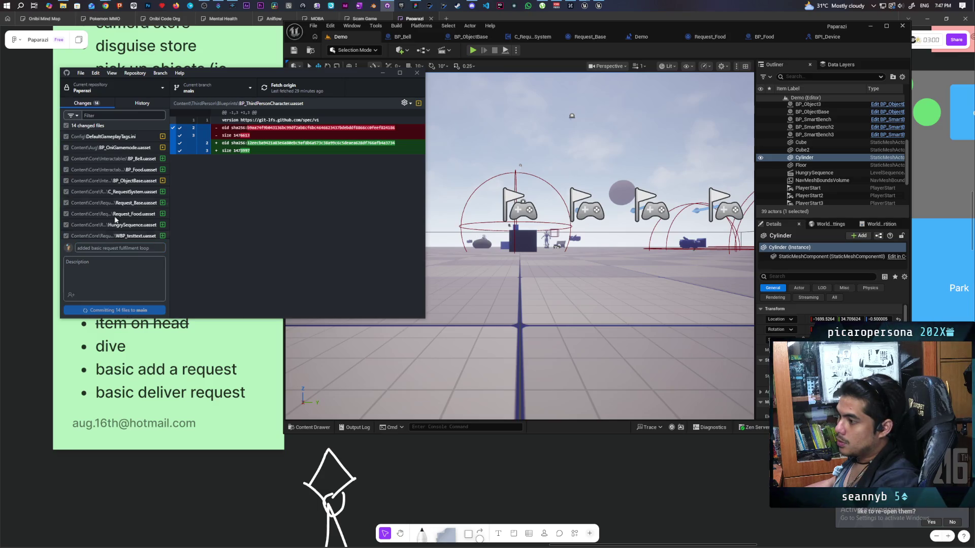
pyautogui.click(286, 90)
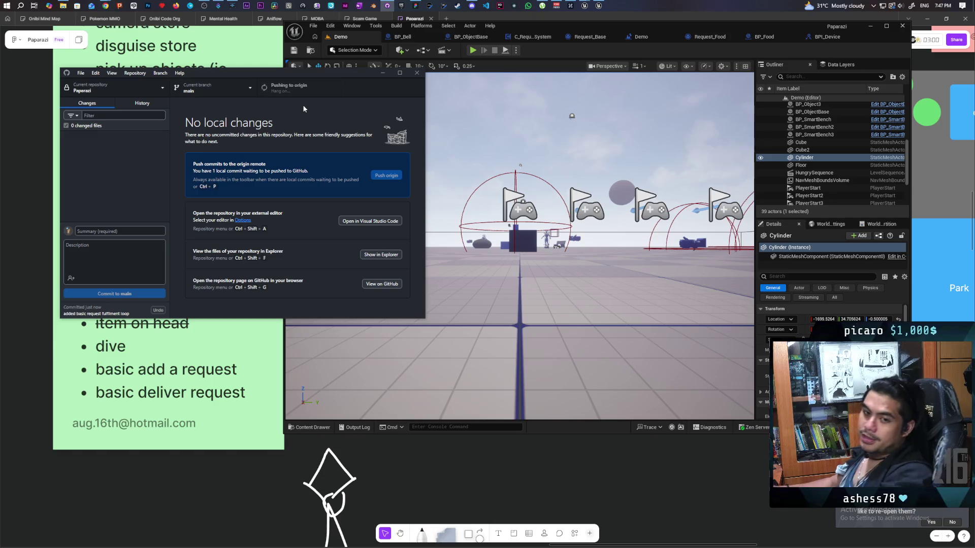
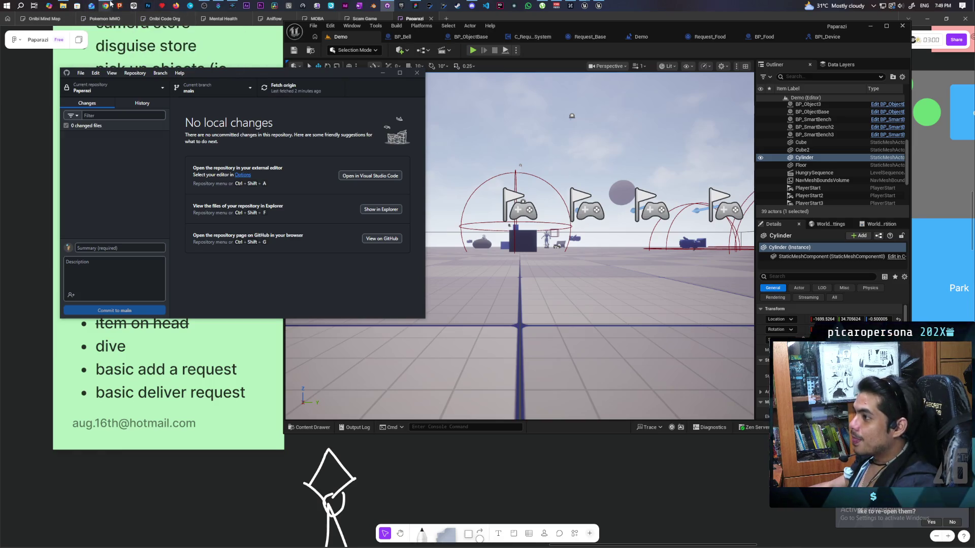
# - Switch from GitHub Desktop to the Chrome window showing the YouTube home page
pyautogui.moveTo(109, 6)
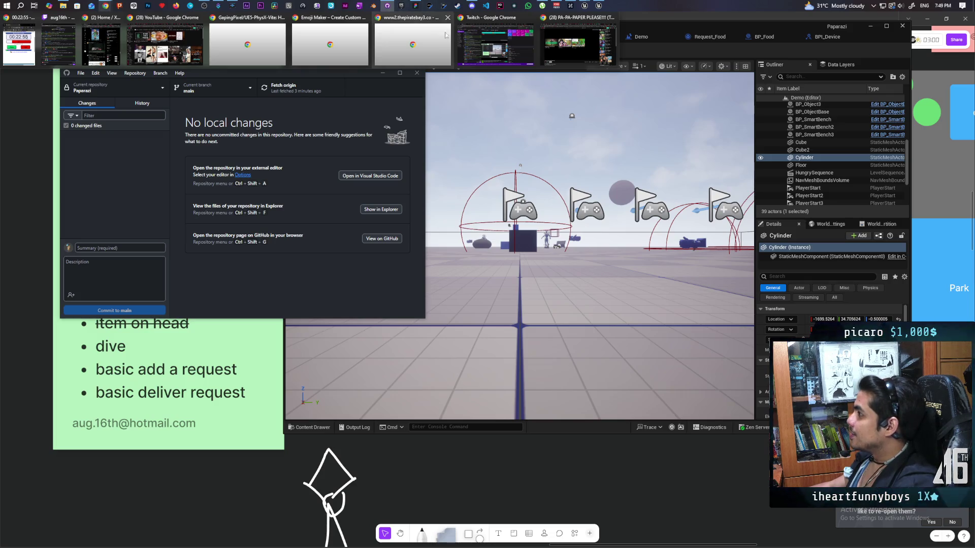
pyautogui.click(531, 35)
pyautogui.click(166, 44)
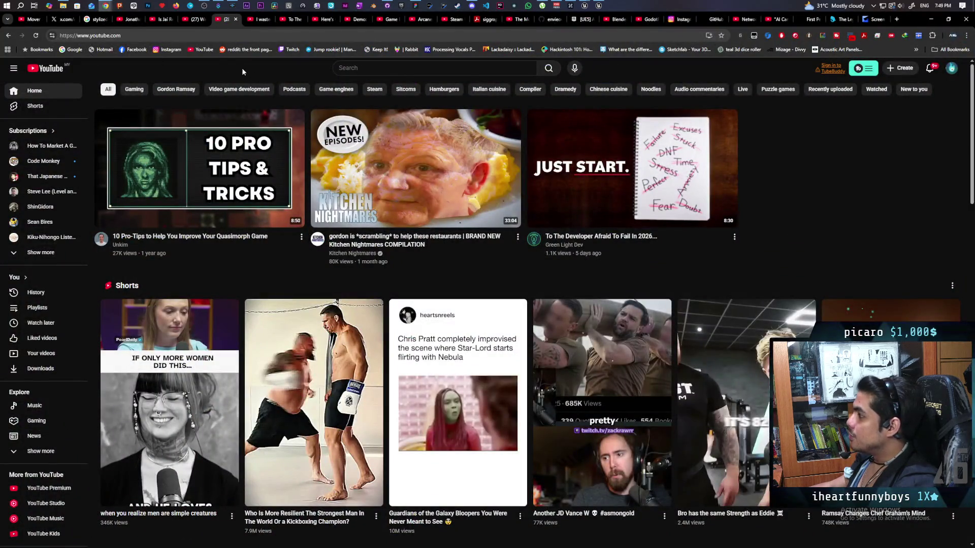
# - Switch to the 'I wasted 3 years making games' tab so the video plays
pyautogui.click(261, 24)
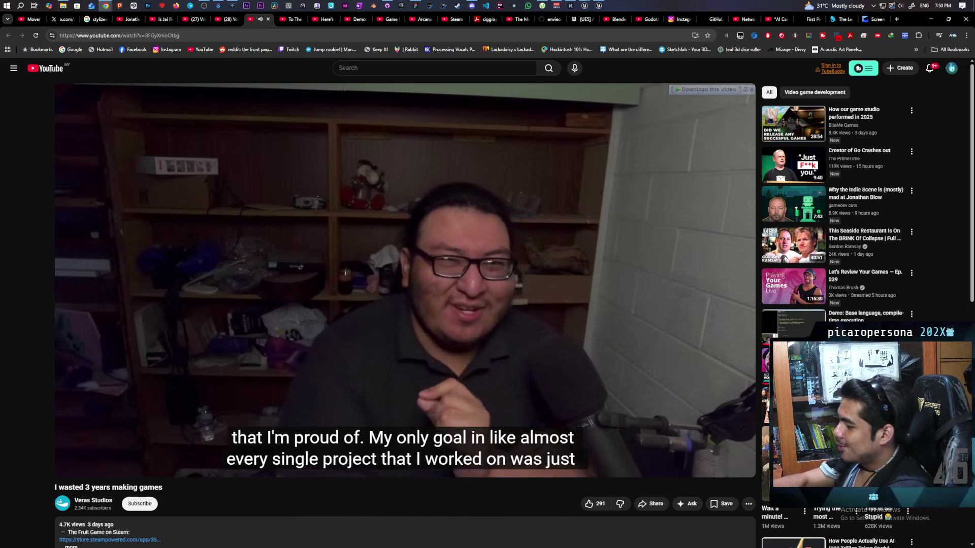
# - Pause and resume the video several times, leaving it paused at 0:55
pyautogui.click(312, 223)
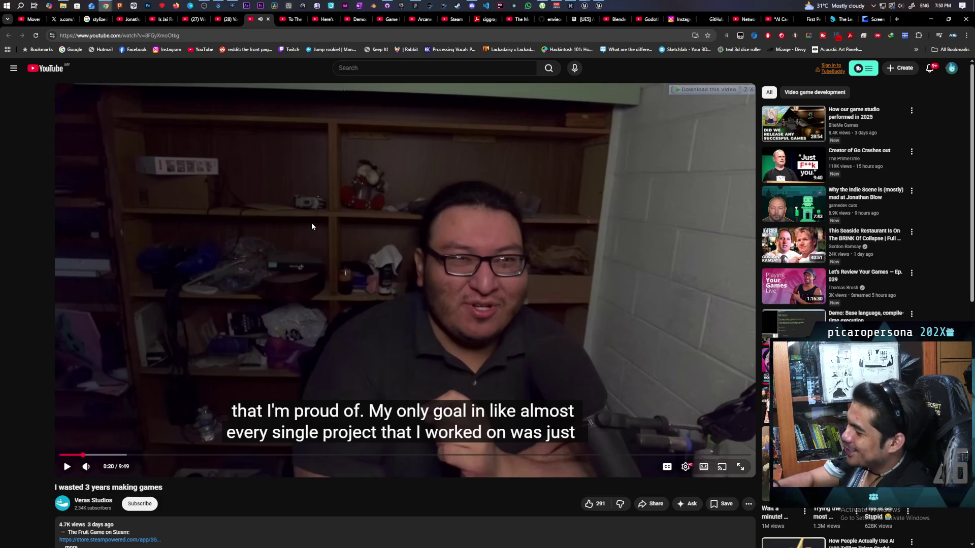
pyautogui.click(312, 226)
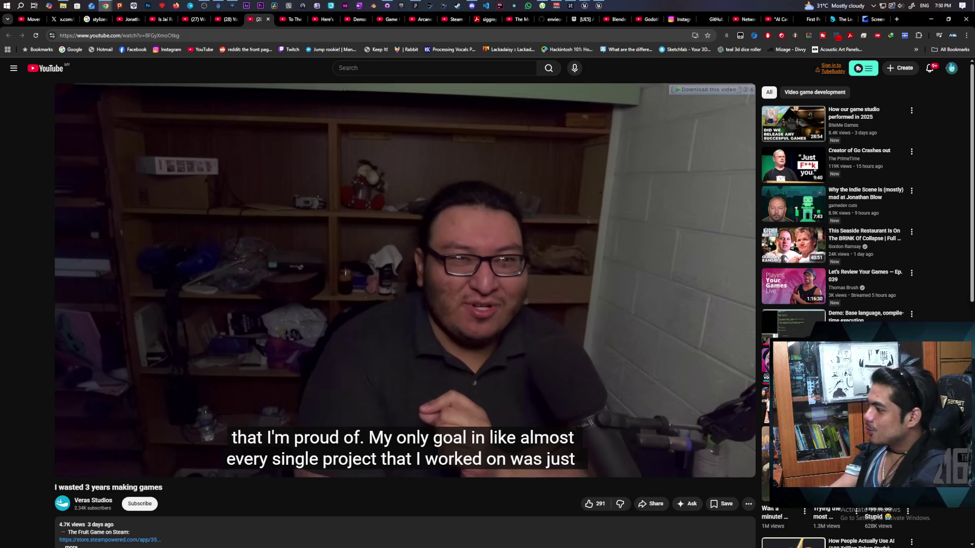
pyautogui.click(312, 223)
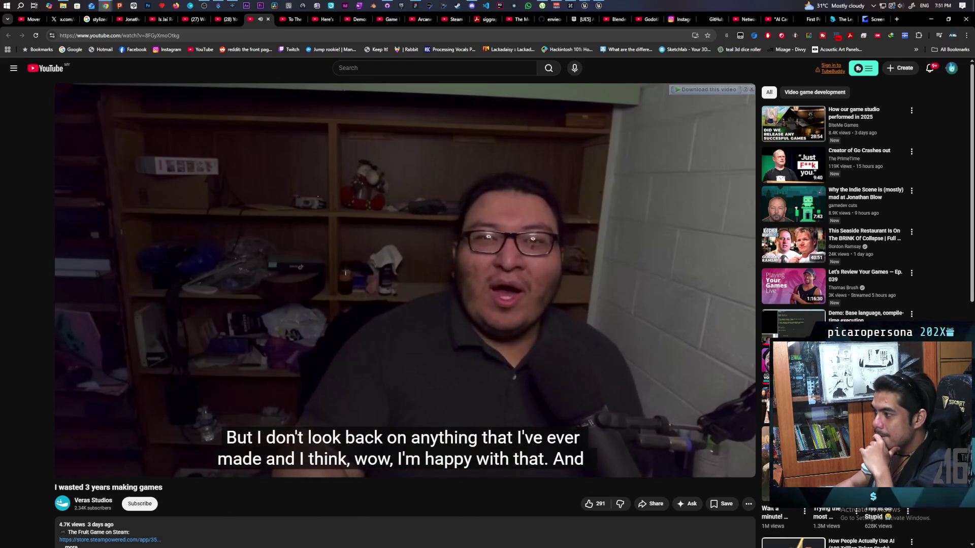
pyautogui.click(322, 342)
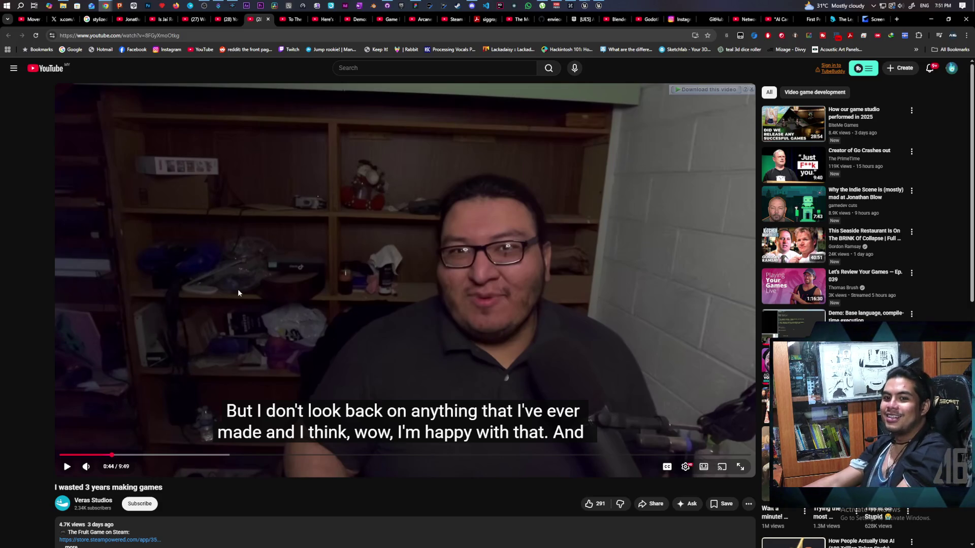
pyautogui.click(246, 309)
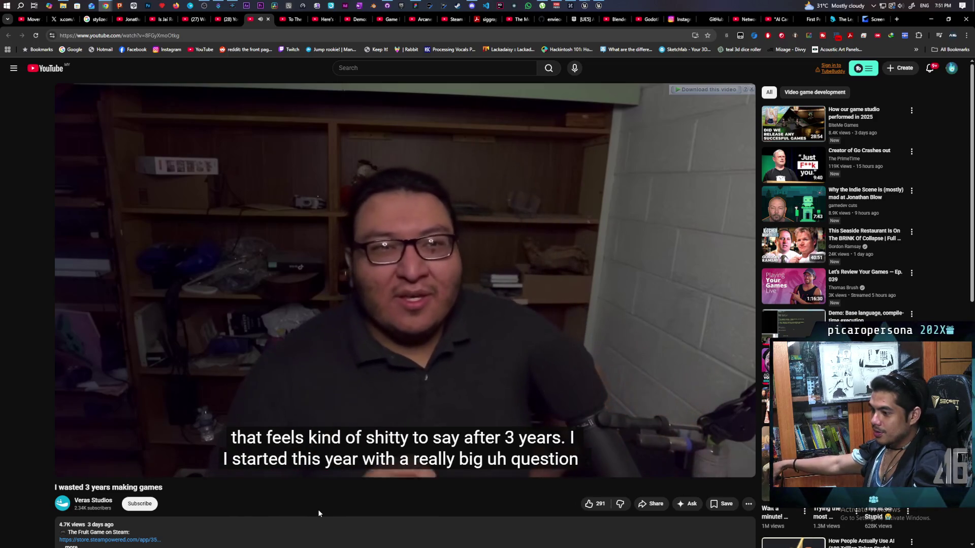
pyautogui.click(384, 332)
pyautogui.scroll(-2, 165, 355)
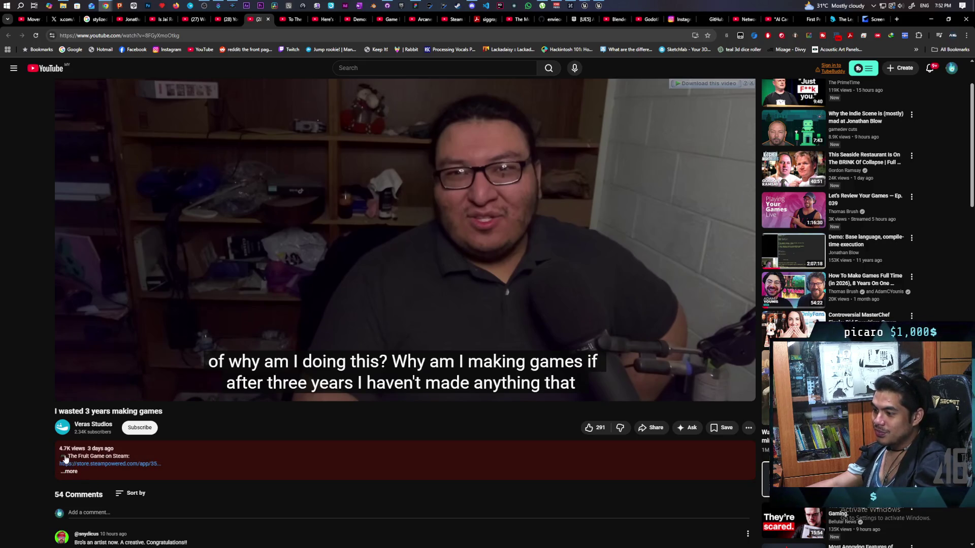
# - Scroll back up from the comments and resume the video past 0:55
pyautogui.scroll(2, 285, 456)
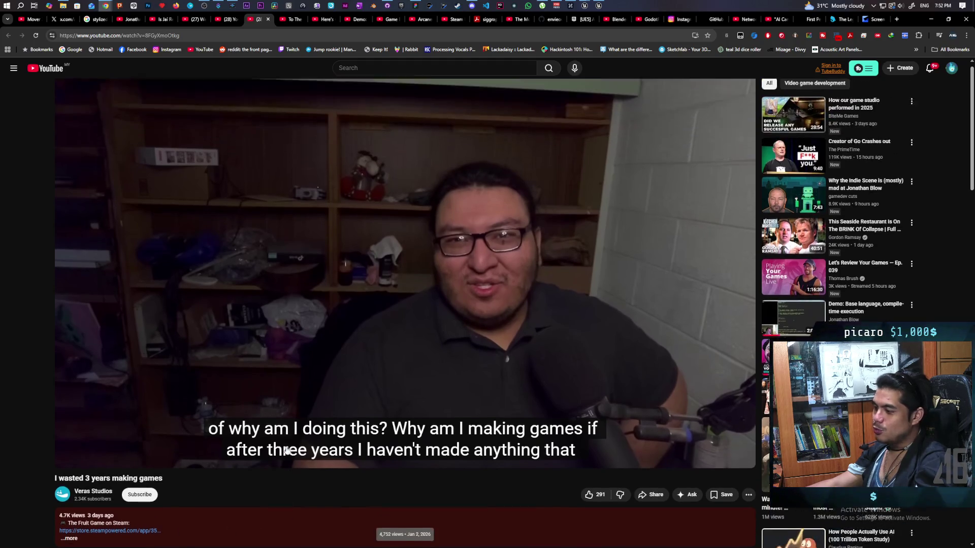
pyautogui.click(331, 375)
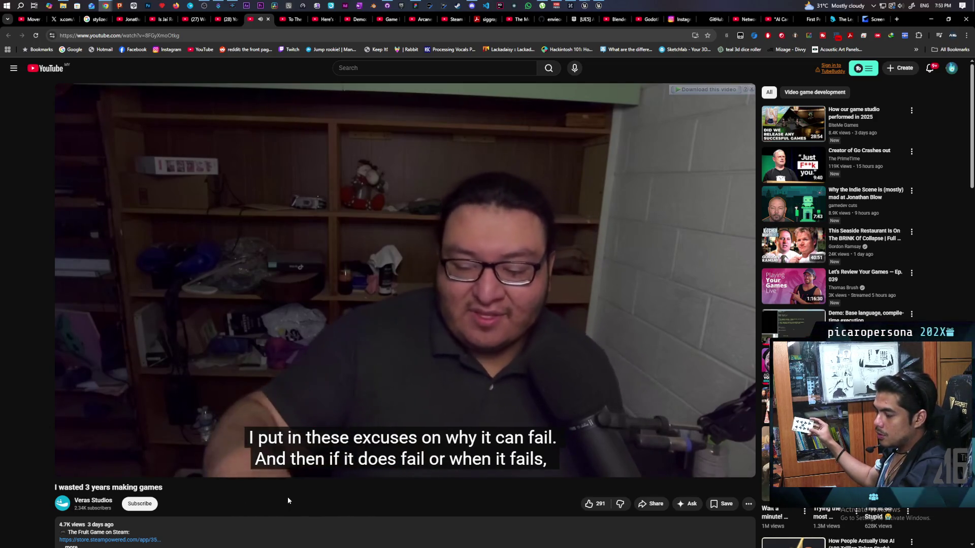
# - Pause the video at 2:22 with Space
pyautogui.press('space')
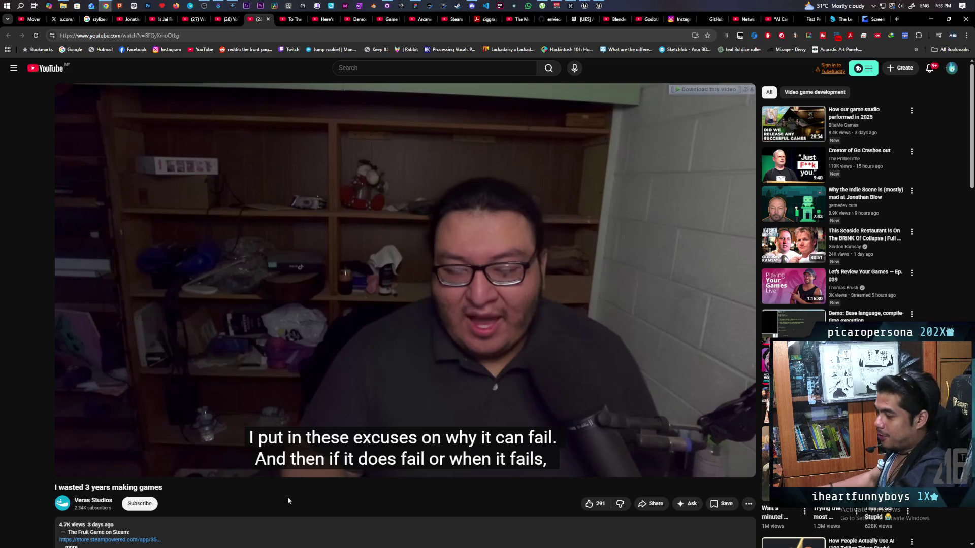
# - Resume the video from 2:24 with K
pyautogui.press('k')
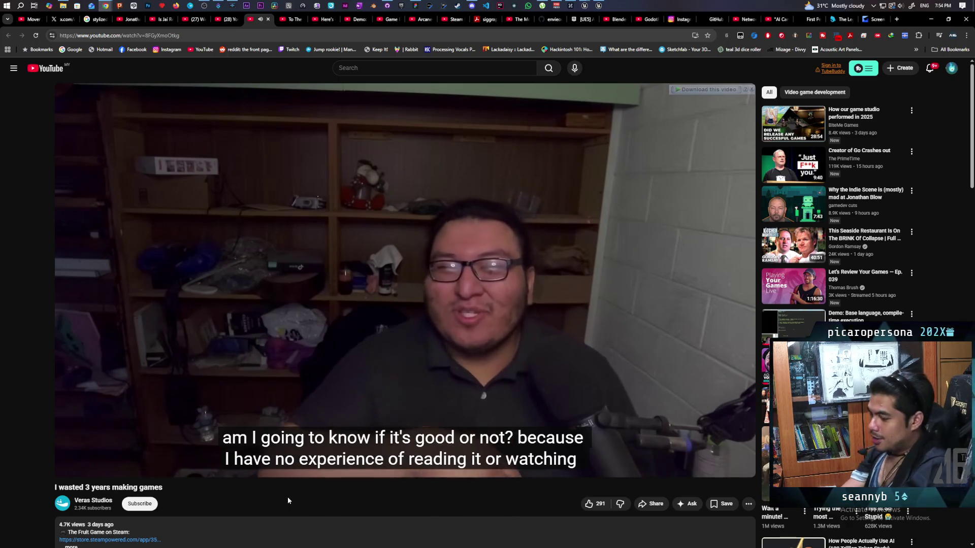
# - Pause the video, play a bit more, then pause it again
pyautogui.press('space')
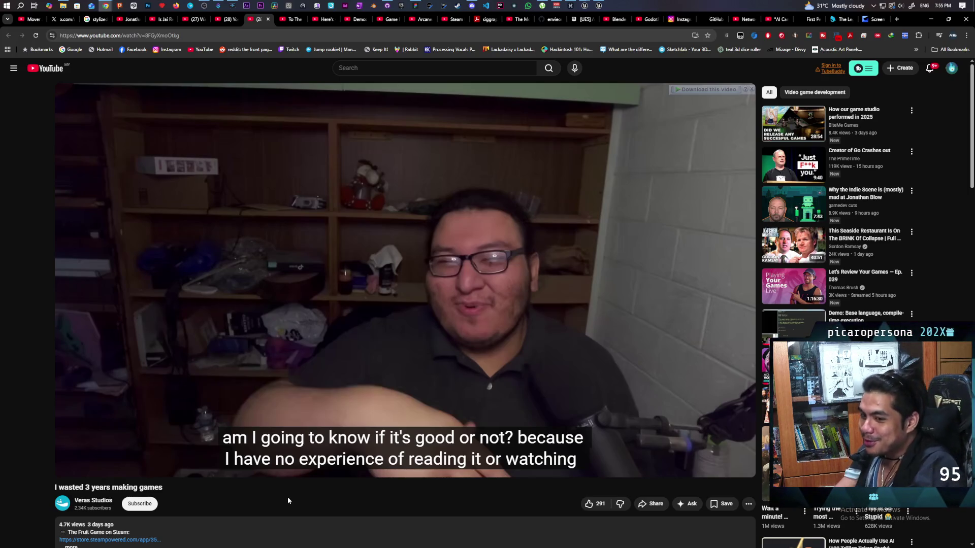
pyautogui.press('space')
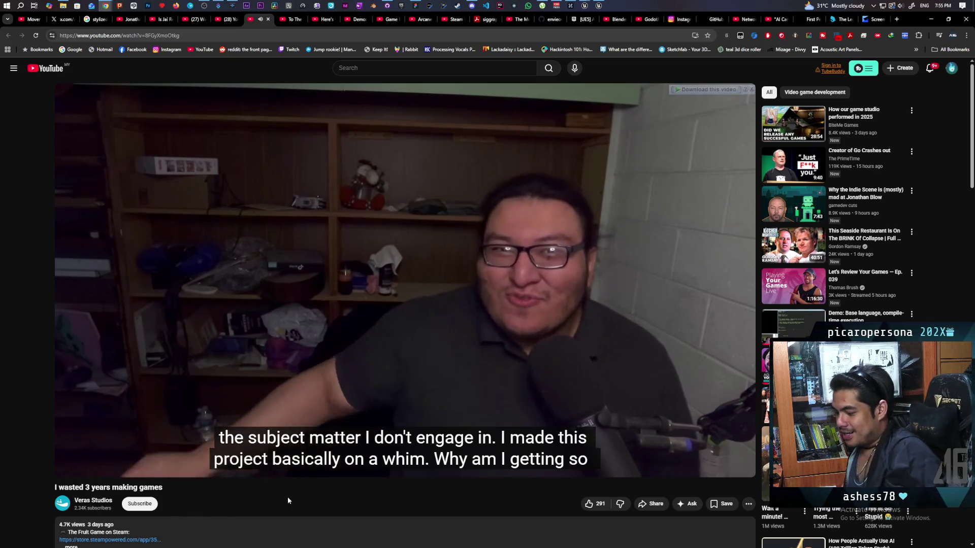
pyautogui.press('space')
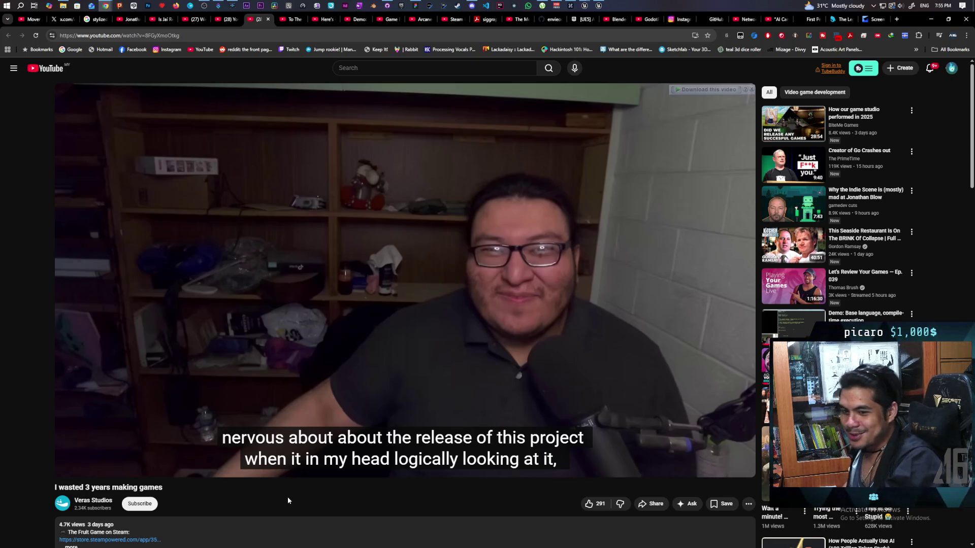
# - Resume the video, pause it briefly, and resume it again
pyautogui.press('space')
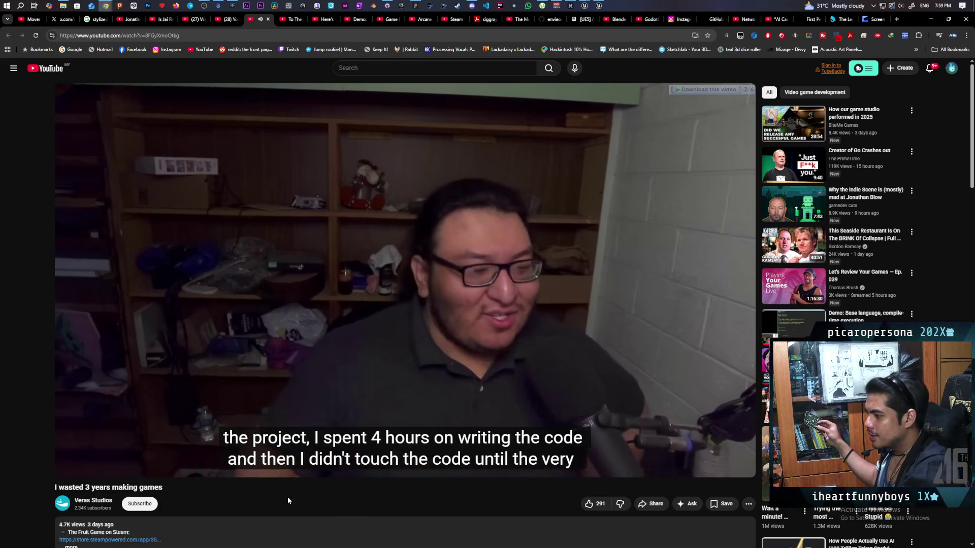
pyautogui.press('space')
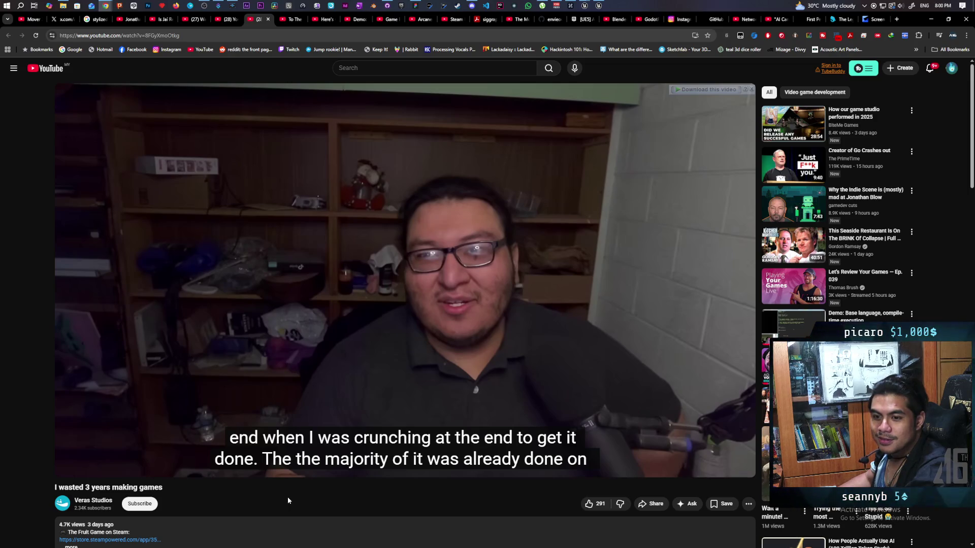
pyautogui.press('space')
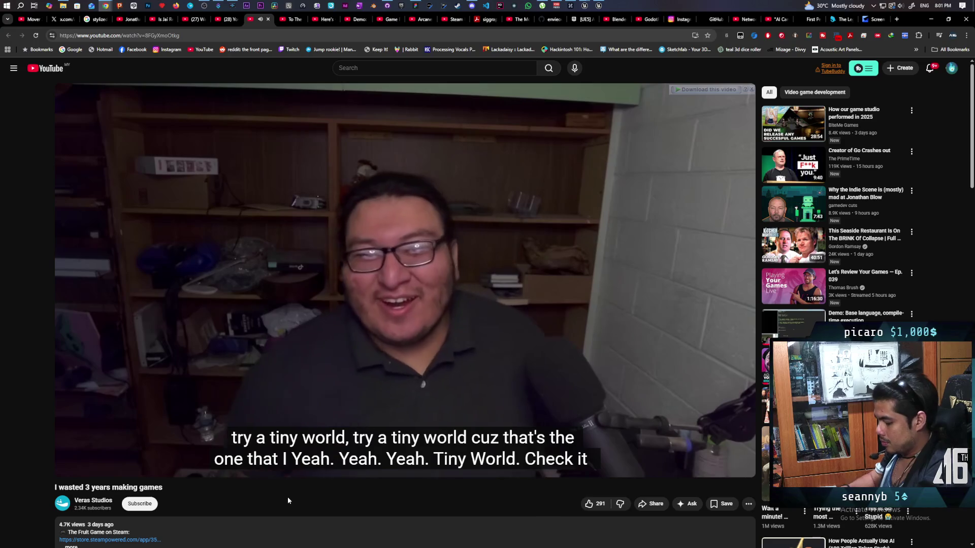
# - Scroll down to read the comments, then back up and expand the full description
pyautogui.moveTo(553, 320)
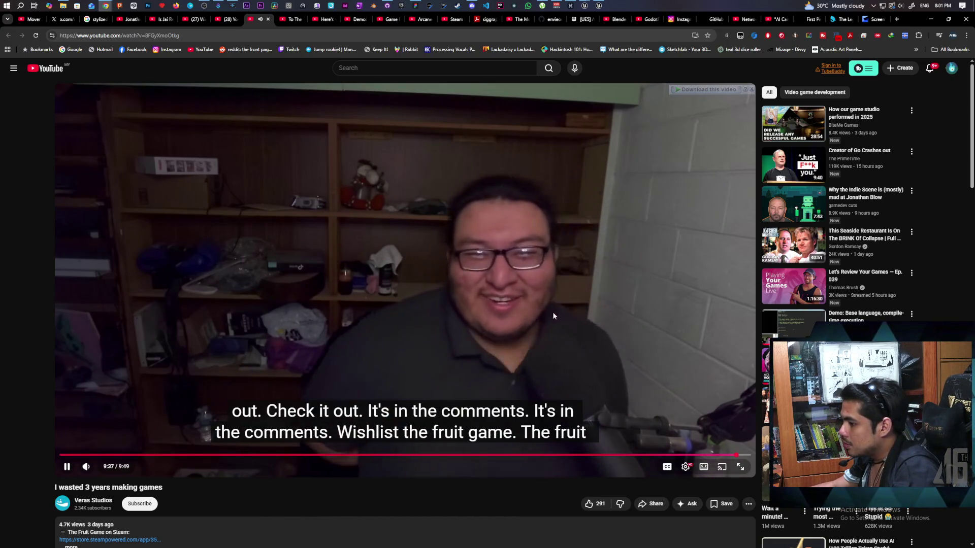
pyautogui.scroll(-2, 480, 305)
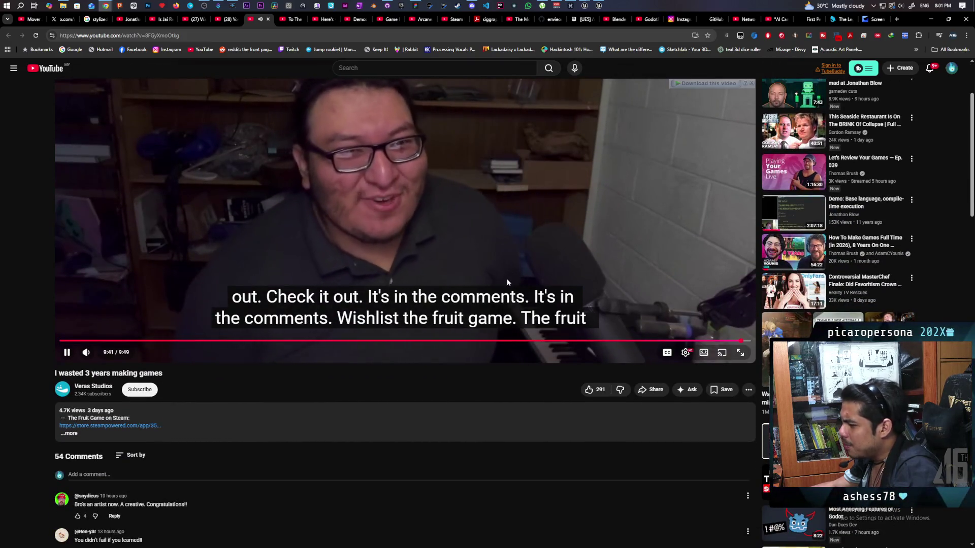
pyautogui.scroll(-2, 481, 227)
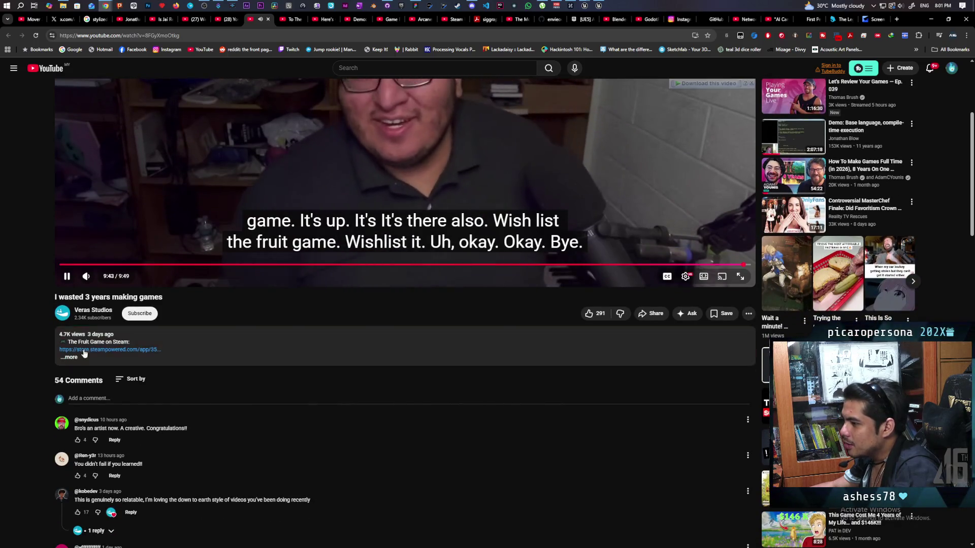
pyautogui.scroll(-1, 256, 356)
pyautogui.scroll(-1, 255, 355)
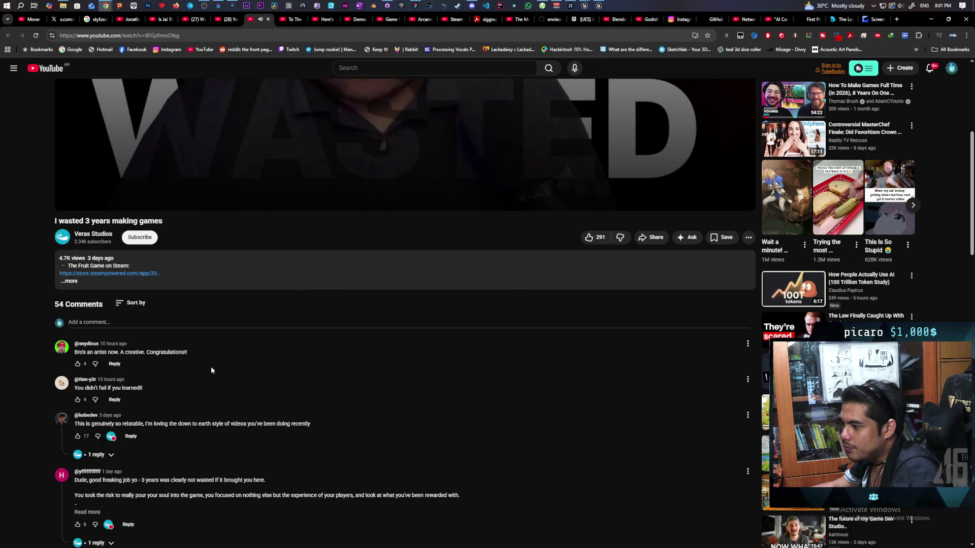
pyautogui.scroll(-2, 211, 371)
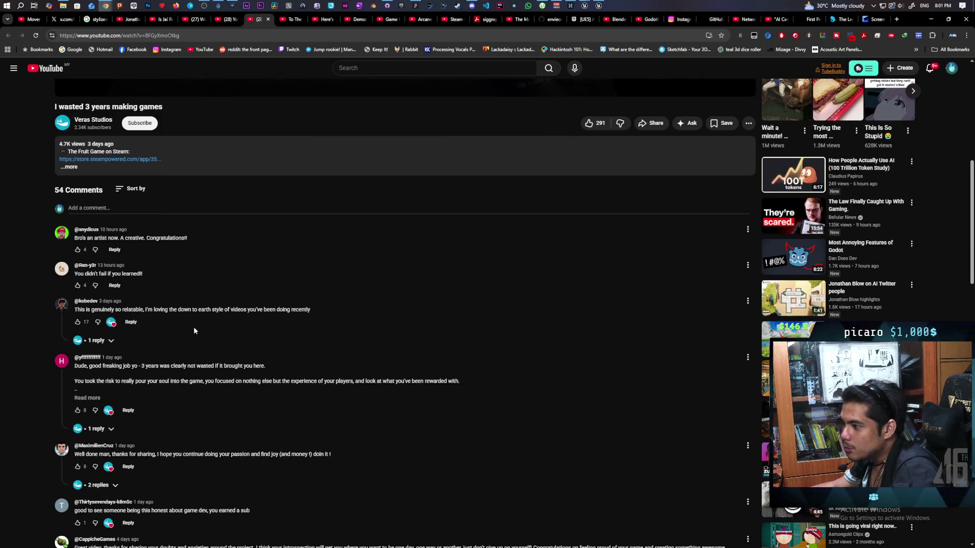
pyautogui.scroll(-1, 226, 322)
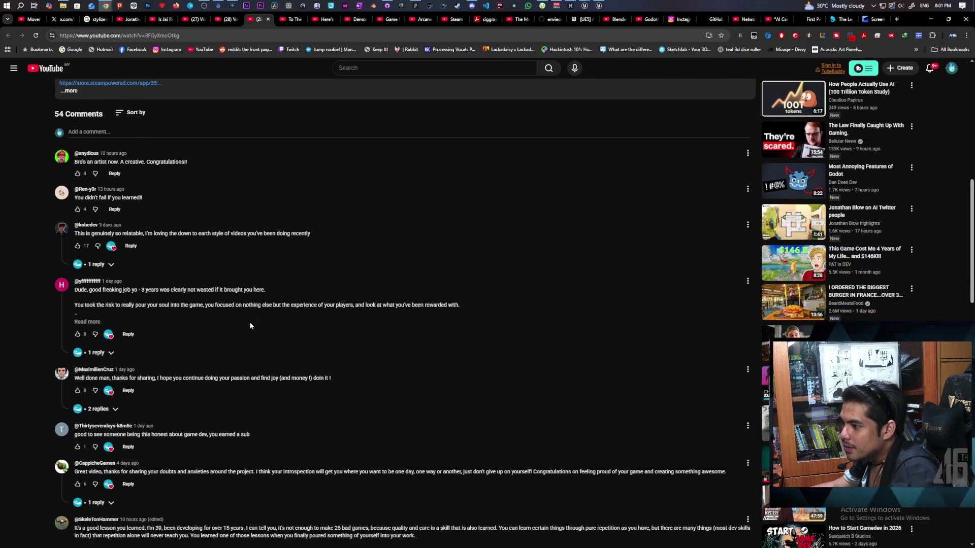
pyautogui.scroll(-1, 250, 325)
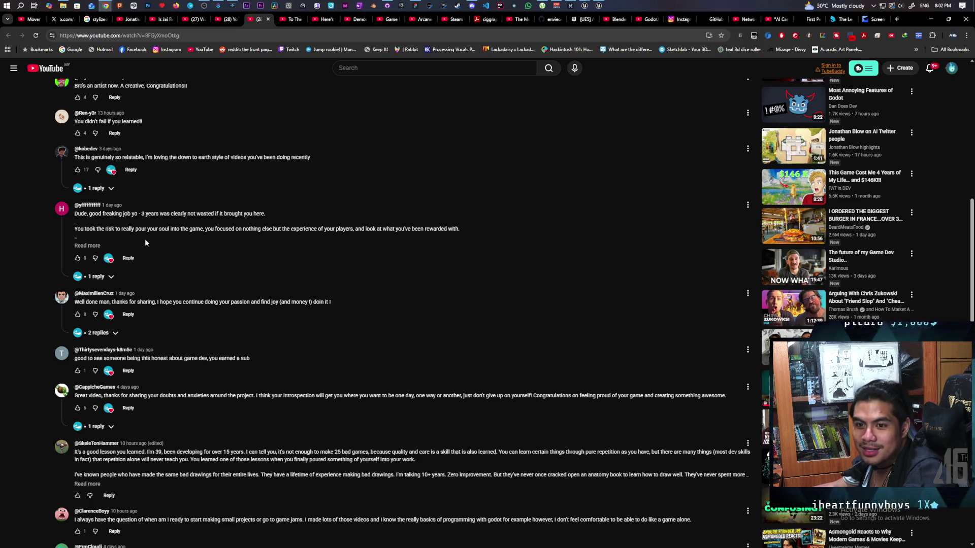
pyautogui.scroll(2, 152, 175)
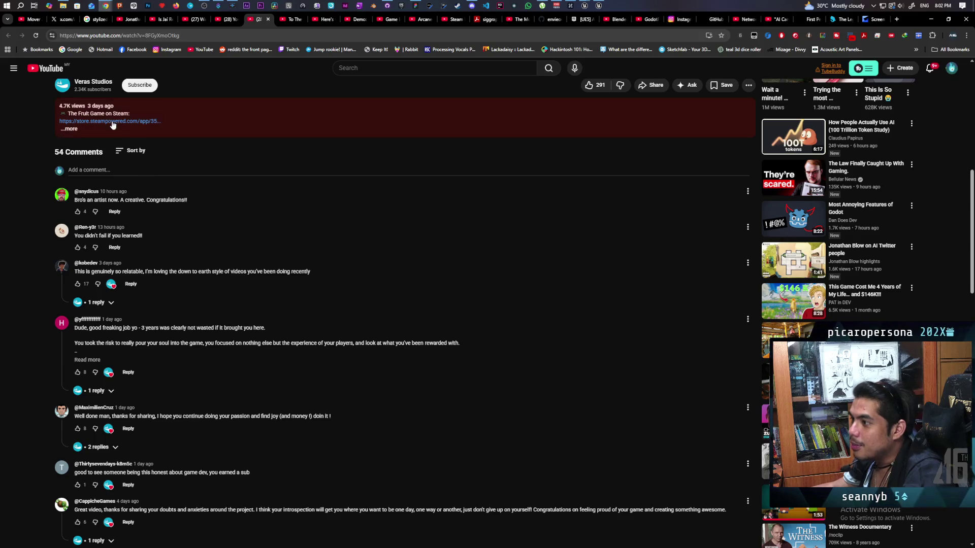
pyautogui.click(71, 130)
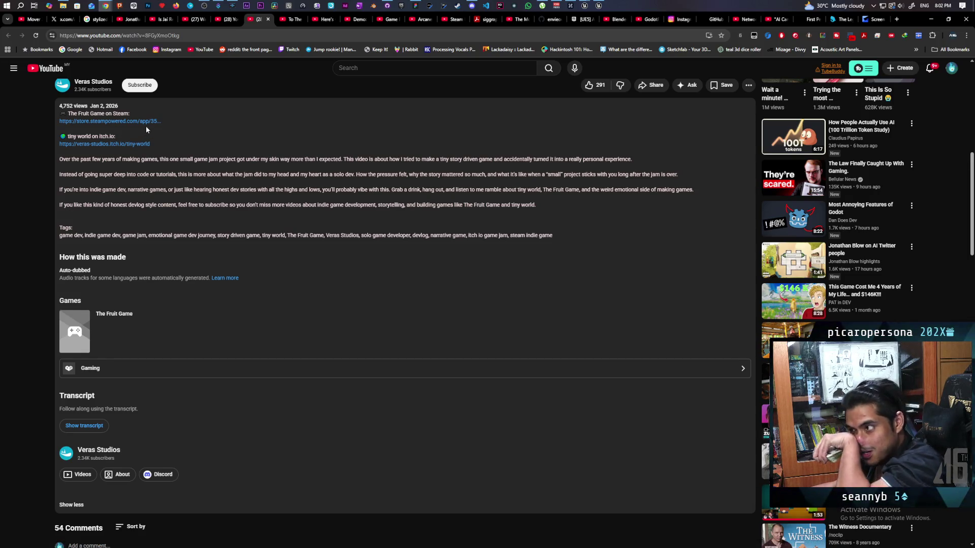
# - Follow the veras-studios.itch.io/tiny-world link to the tiny world game page
pyautogui.click(110, 144)
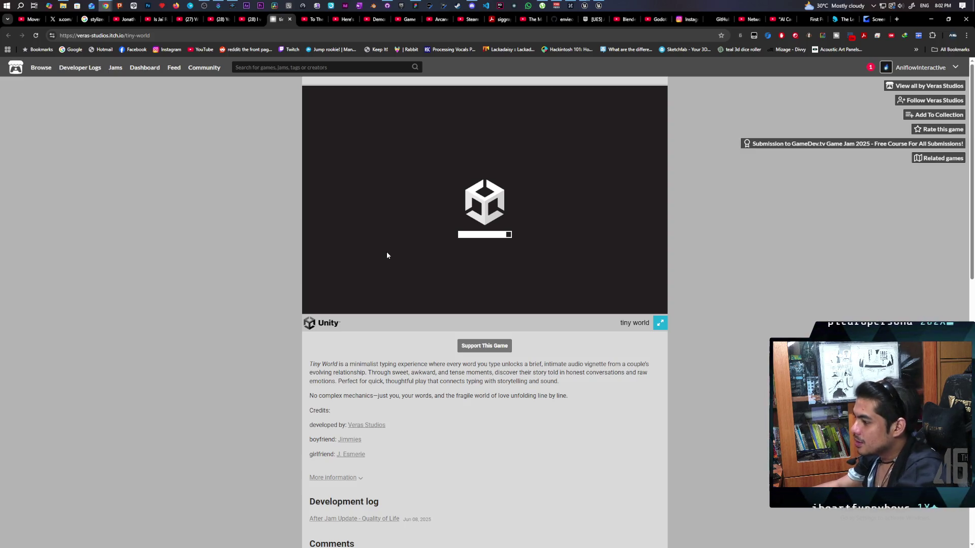
# - Read the tiny world player comments, then return to the loaded game and focus it
pyautogui.scroll(-3, 387, 253)
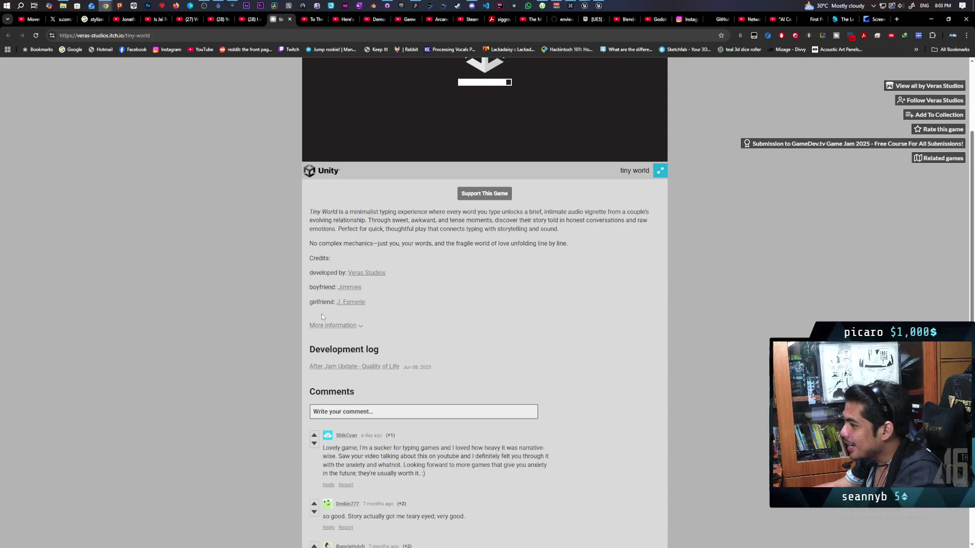
pyautogui.scroll(-2, 321, 314)
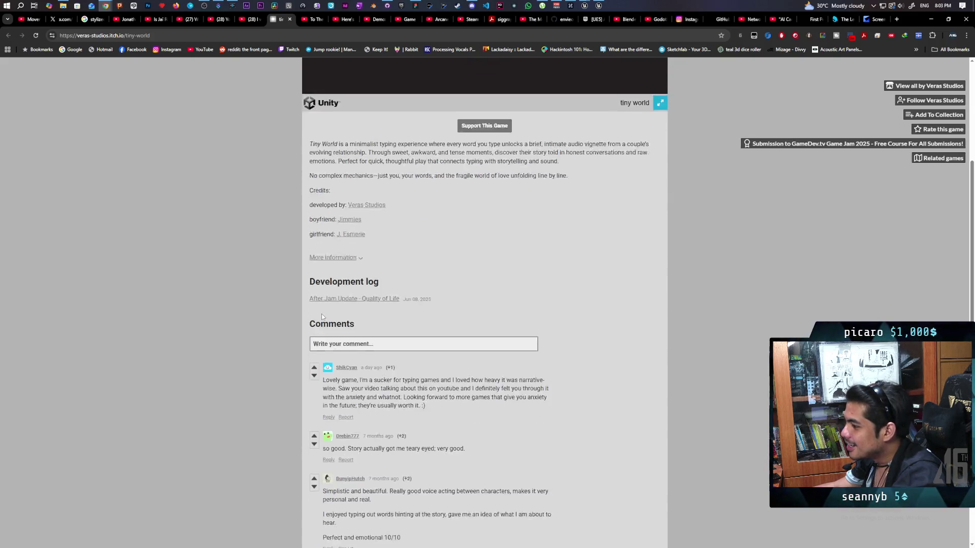
pyautogui.scroll(5, 321, 313)
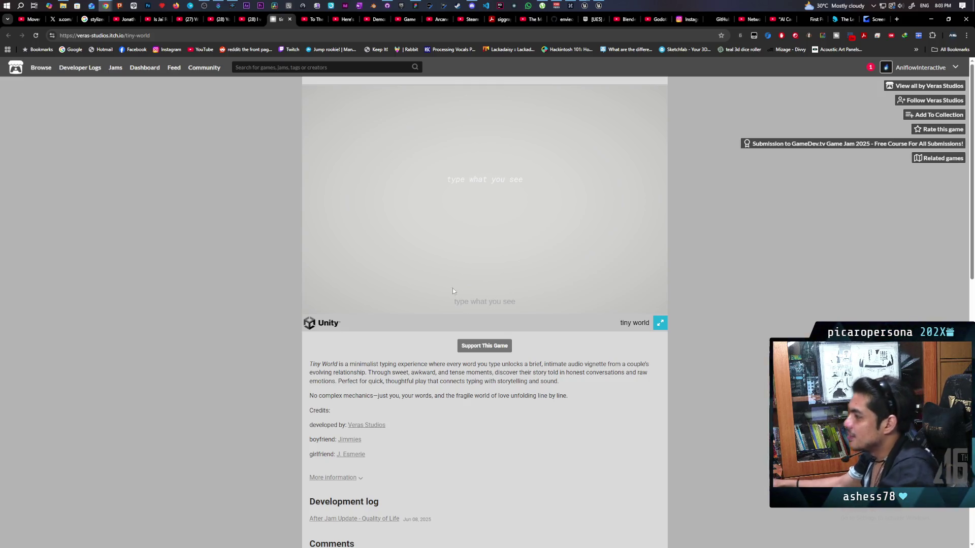
pyautogui.click(399, 291)
# - Type the tiny world prompts 'reunion', 'unexpected' and 'cheaper', then begin 'definitely not'
pyautogui.write('type what')
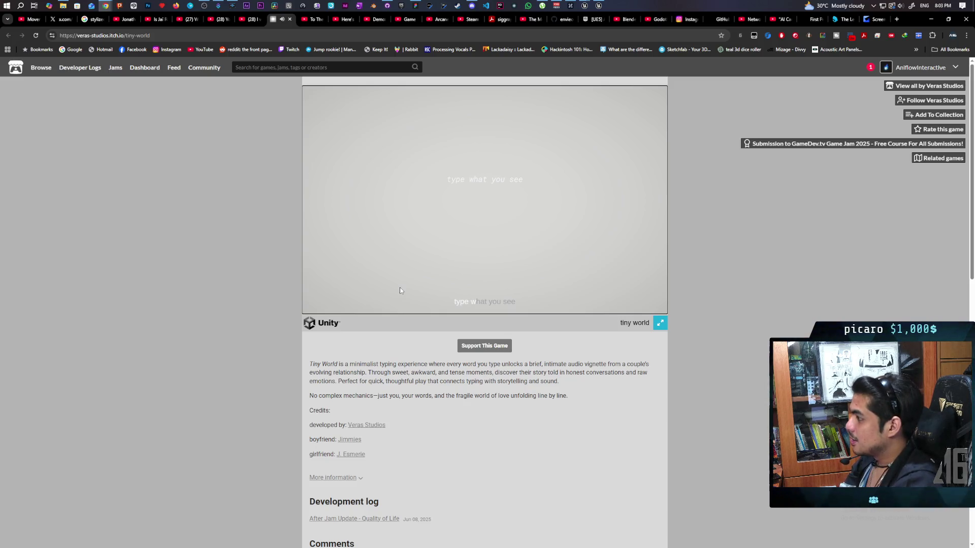
pyautogui.write('ee')
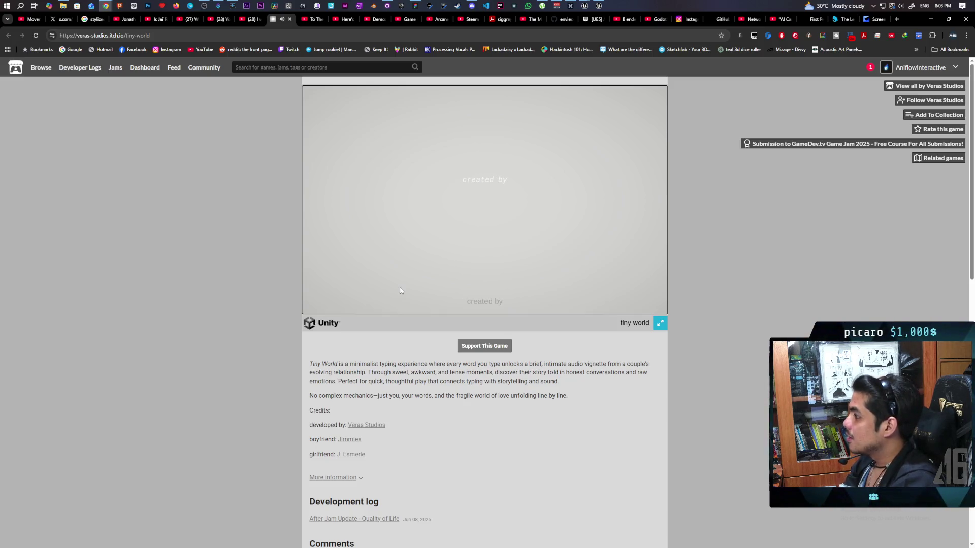
pyautogui.write('cted b')
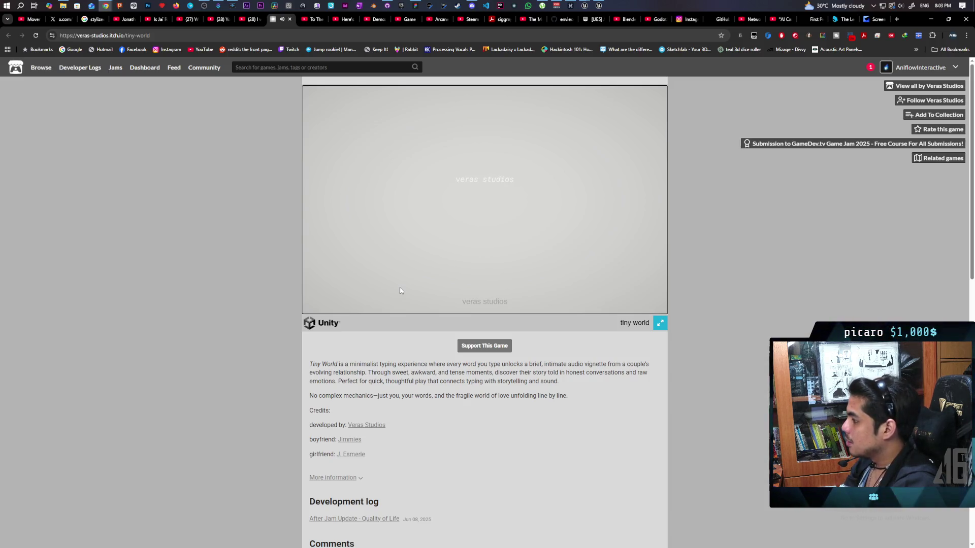
pyautogui.write('ras')
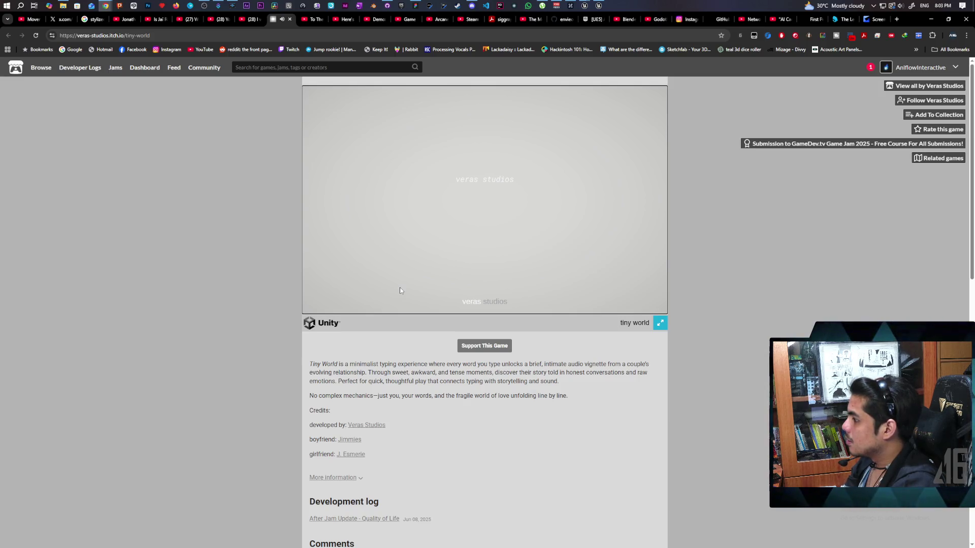
pyautogui.write('tudios')
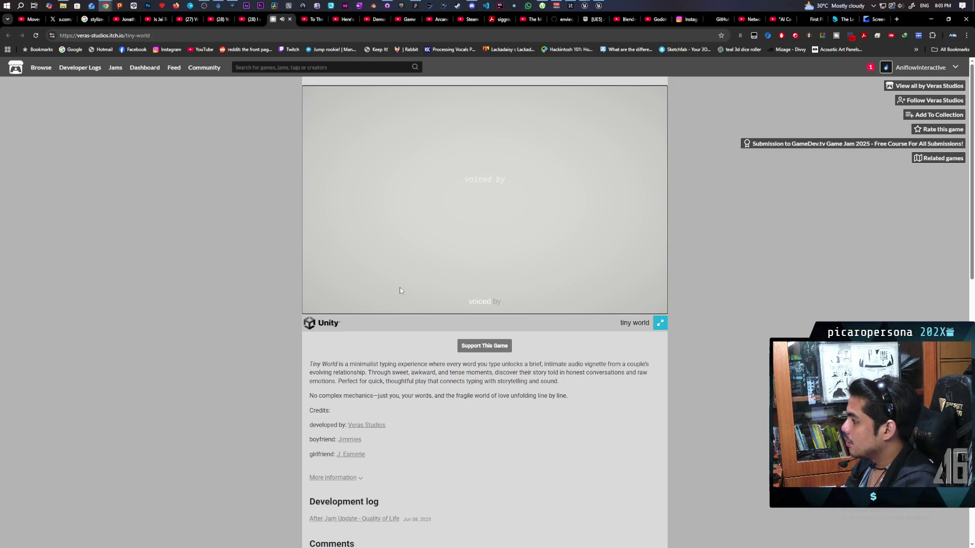
pyautogui.write(' by')
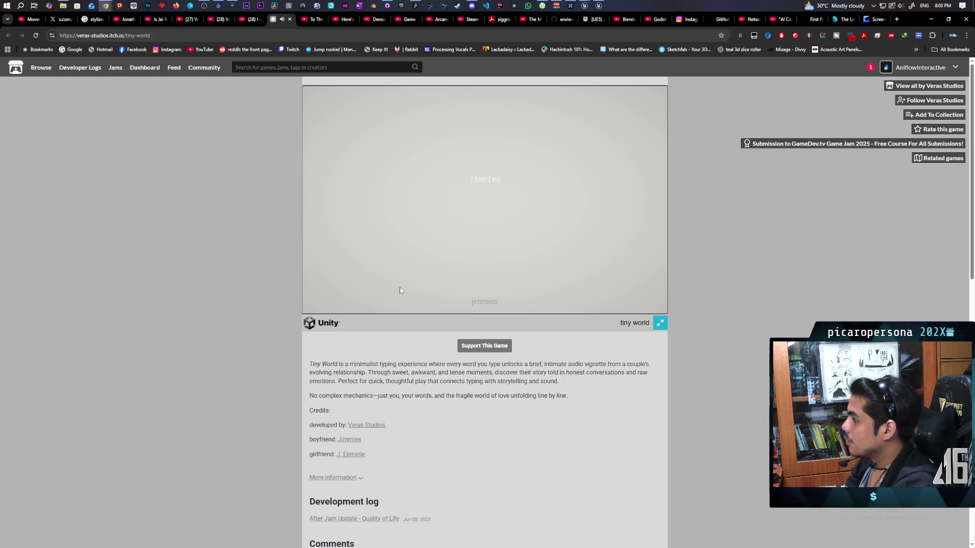
pyautogui.write('miesand esmerie')
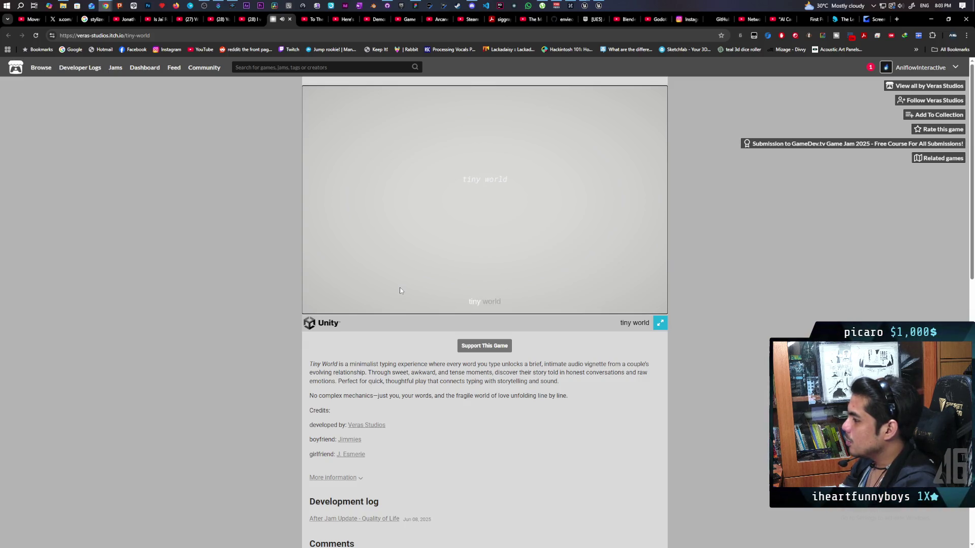
pyautogui.write('ld')
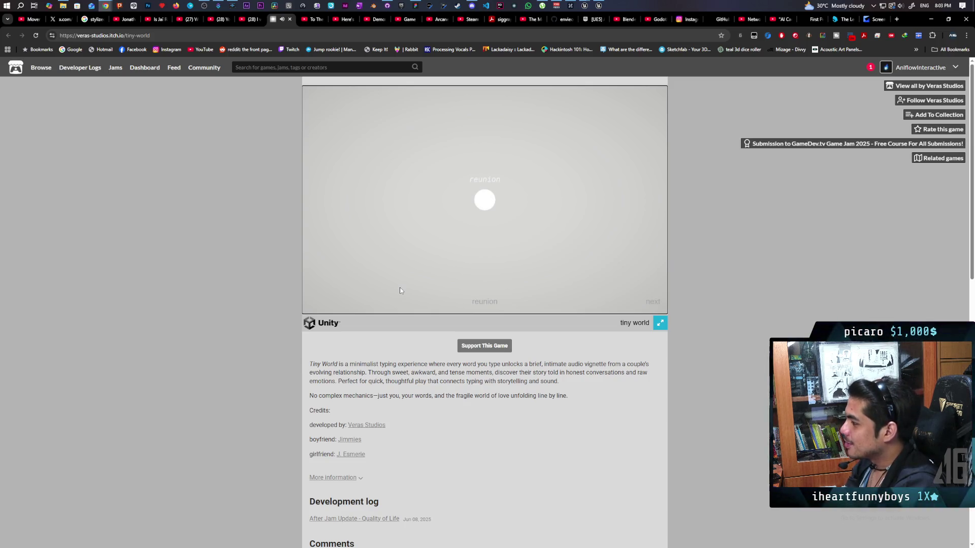
pyautogui.press('Return')
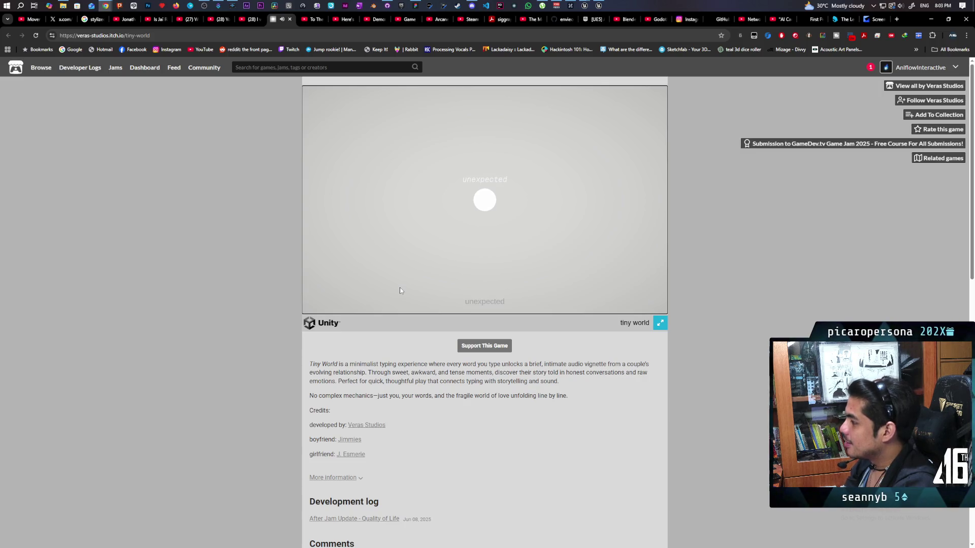
pyautogui.write('unexp')
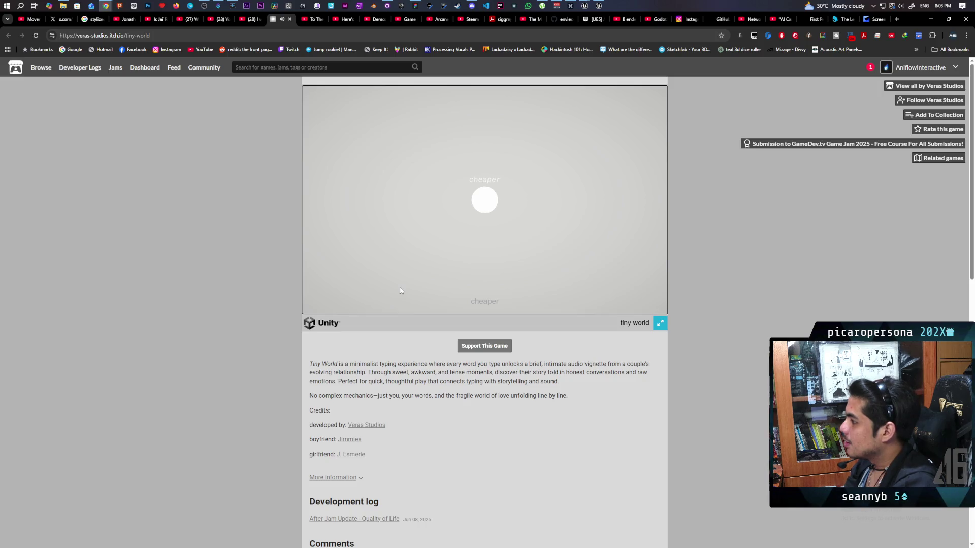
pyautogui.write('eaper')
pyautogui.press('Return')
pyautogui.write('de')
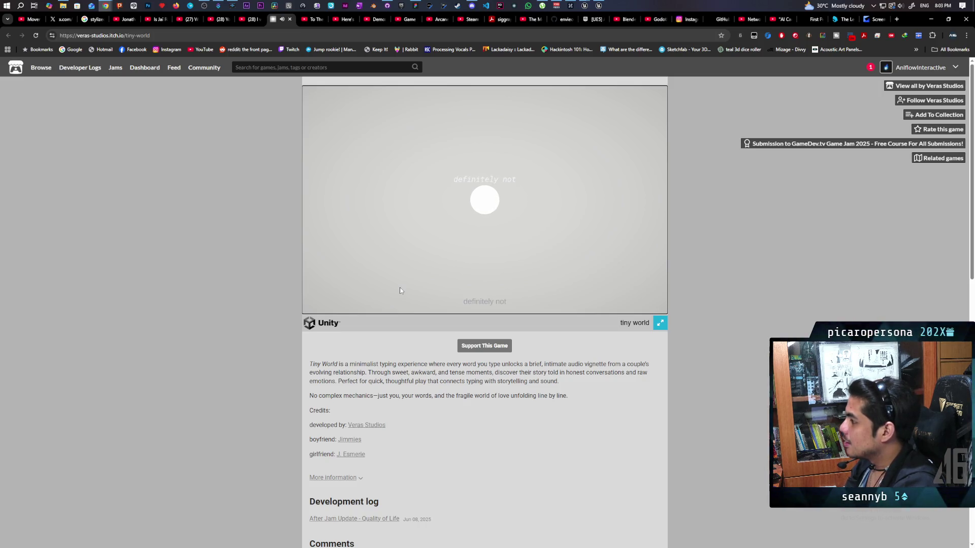
pyautogui.write('fin')
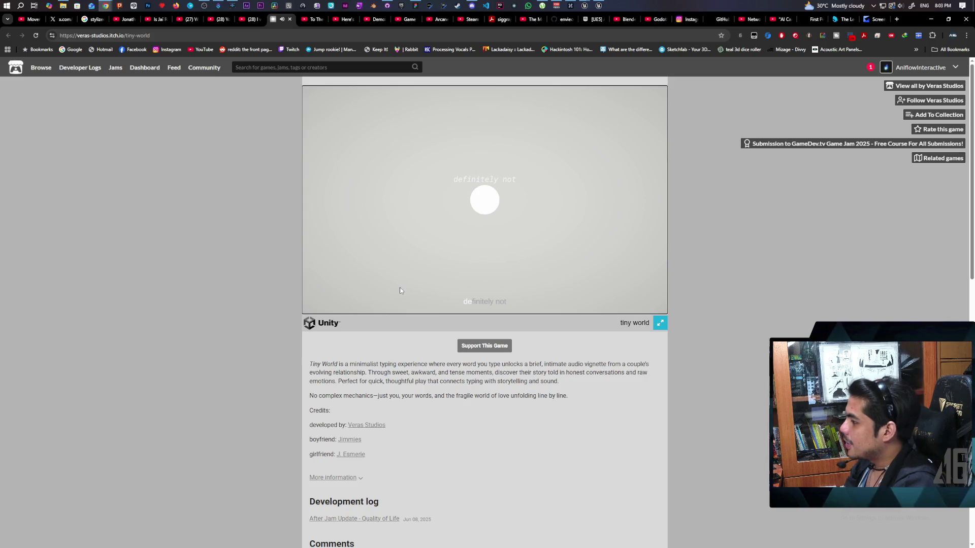
pyautogui.write('itely not')
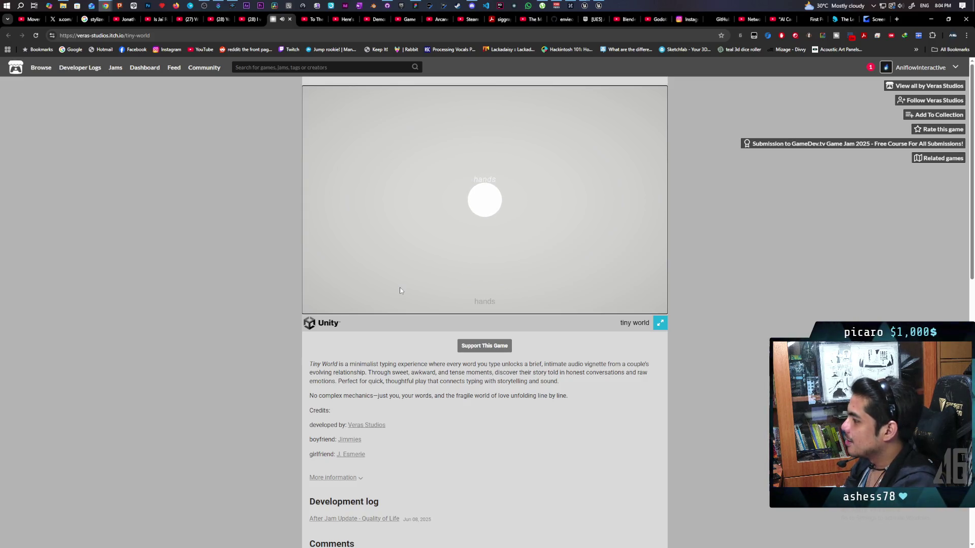
pyautogui.write('s')
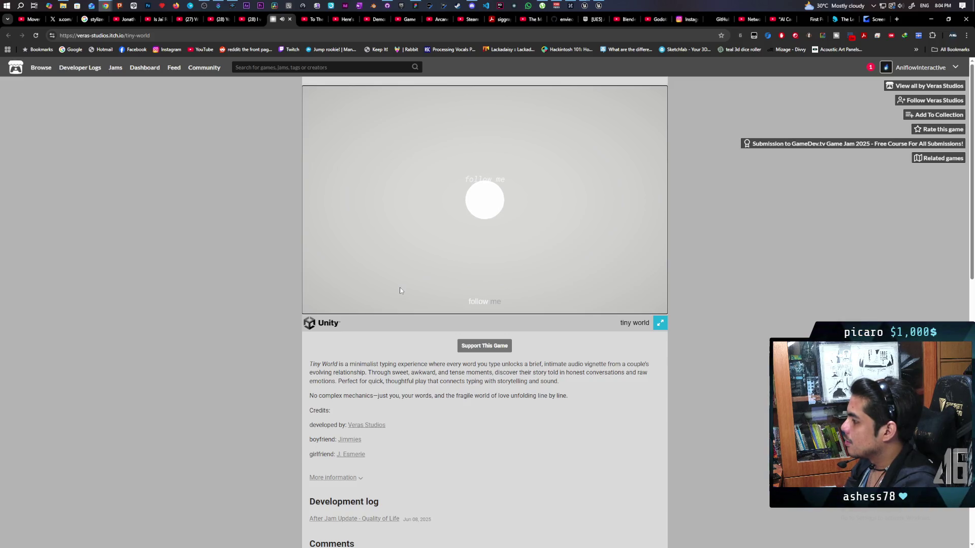
pyautogui.write('omotion')
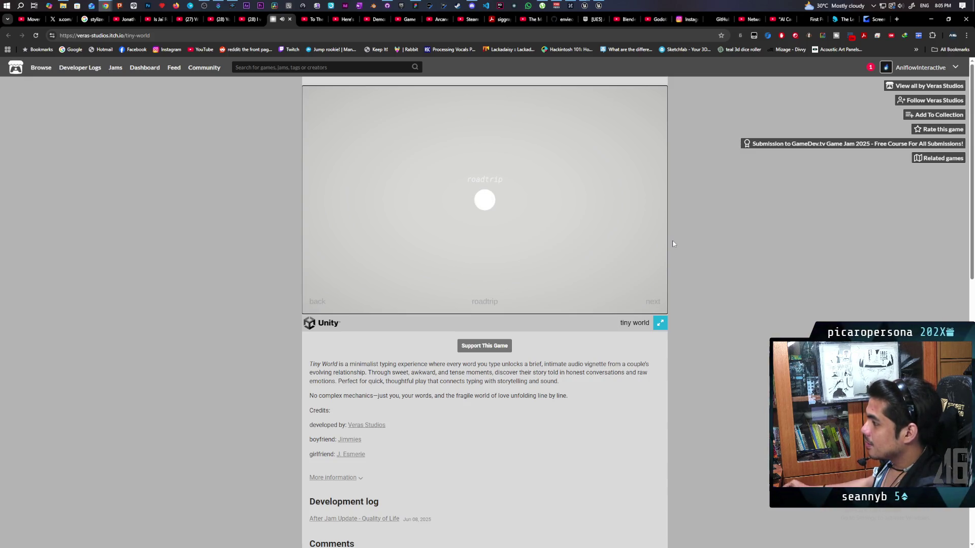
# - Type the roadtrip, ariana, cat, lessons and following tiny world prompt words
pyautogui.write('roripreya')
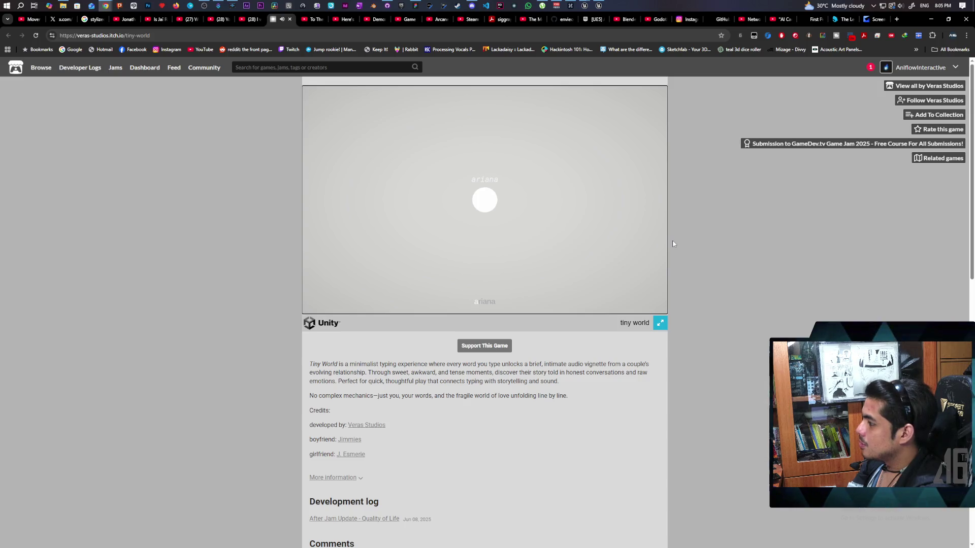
pyautogui.write('riana')
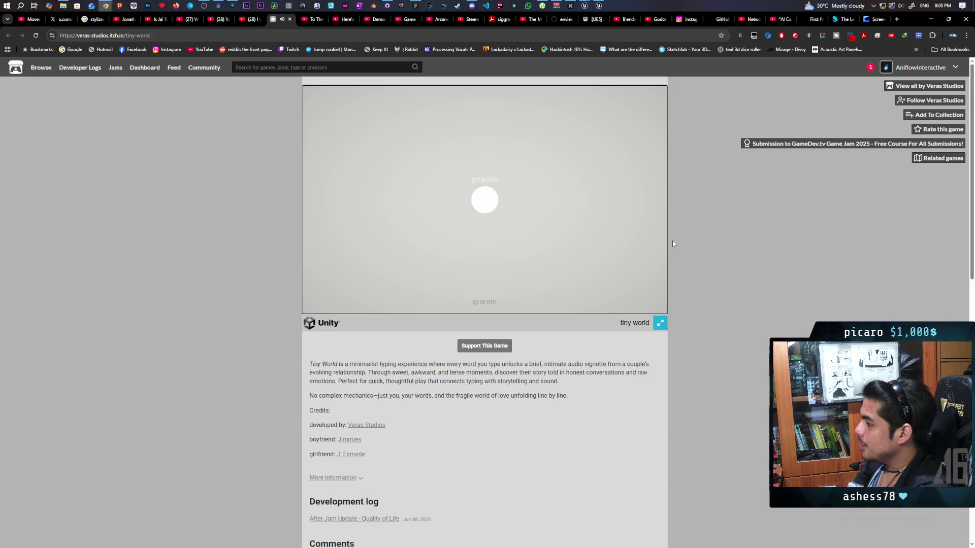
pyautogui.write('catlessonsalleytntspe')
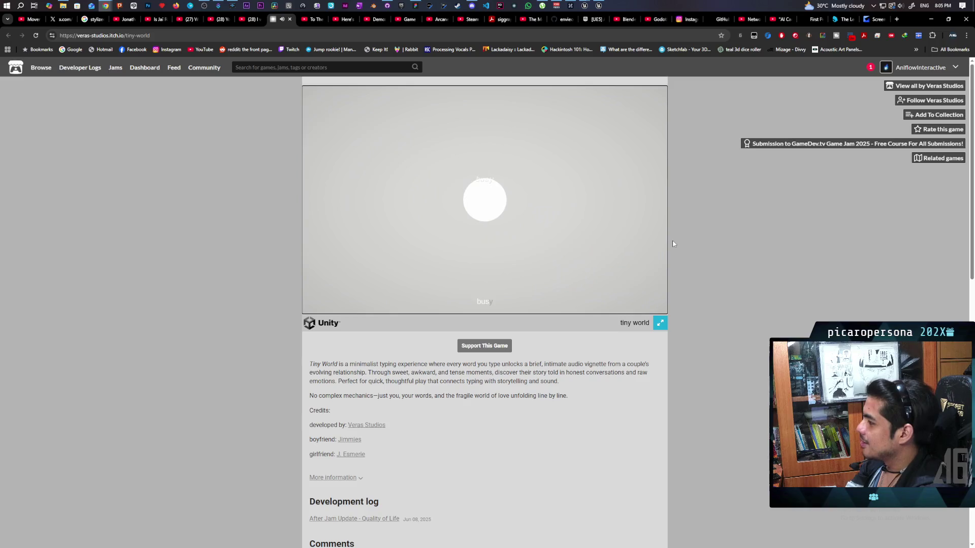
# - Type the 'singing' and 'fantasy' prompts in tiny world
pyautogui.write('ingin')
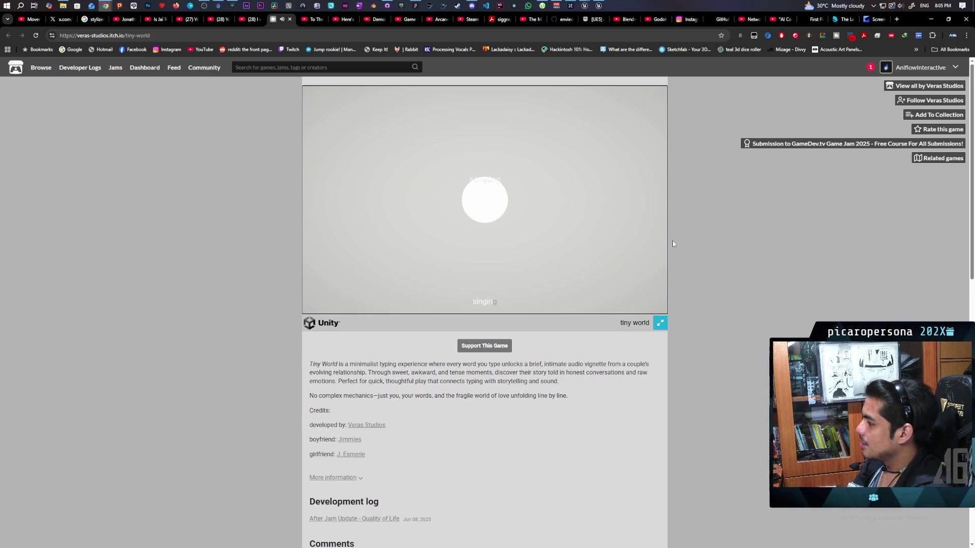
pyautogui.write('gfantasyj')
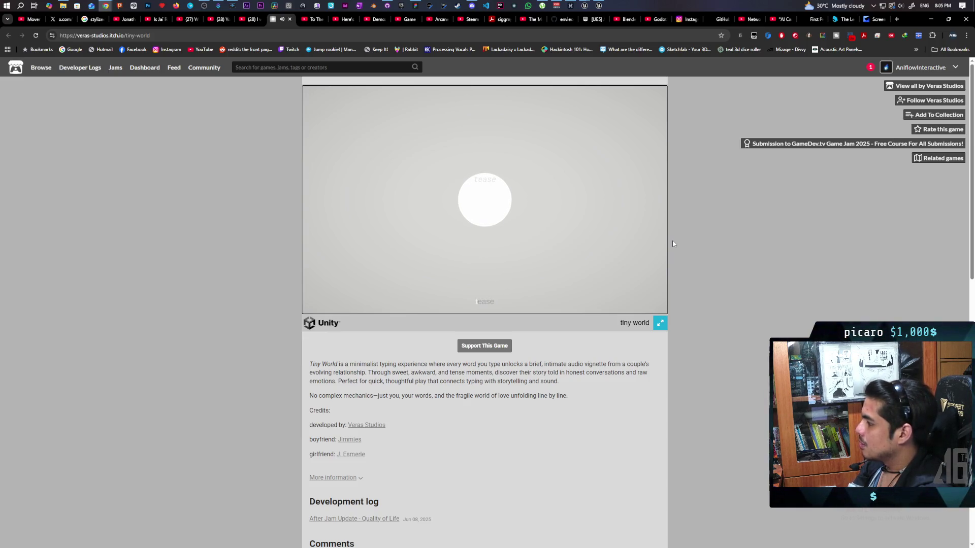
pyautogui.write('a')
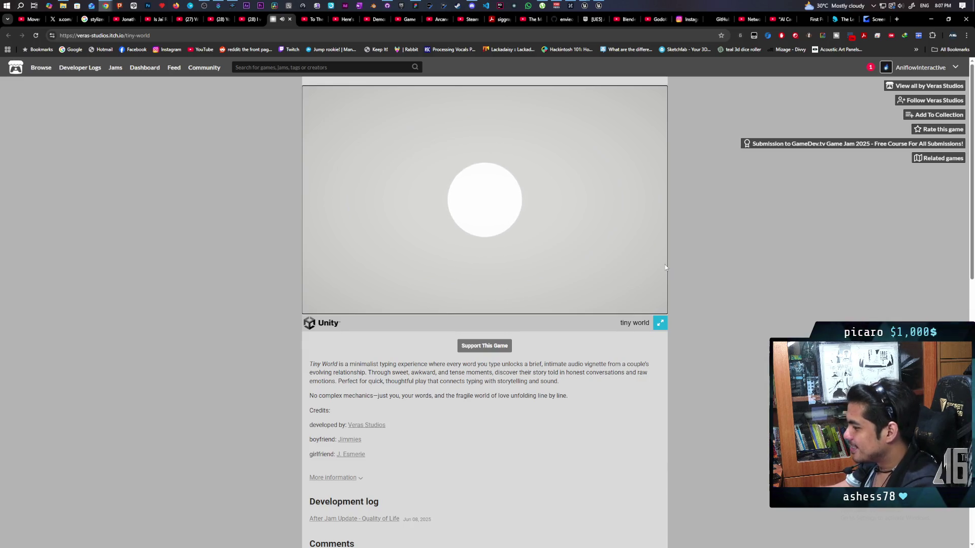
pyautogui.scroll(-2, 510, 401)
pyautogui.scroll(-3, 511, 401)
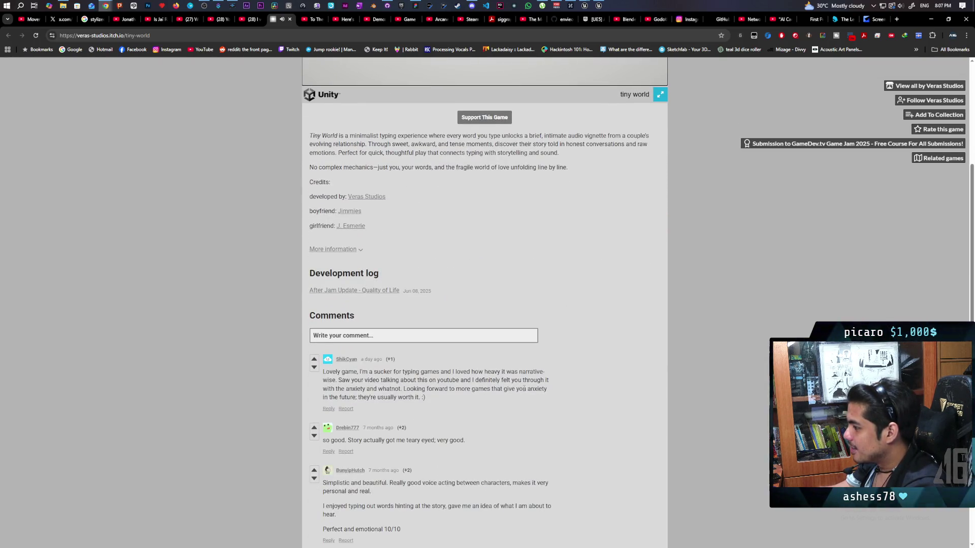
pyautogui.scroll(-2, 524, 389)
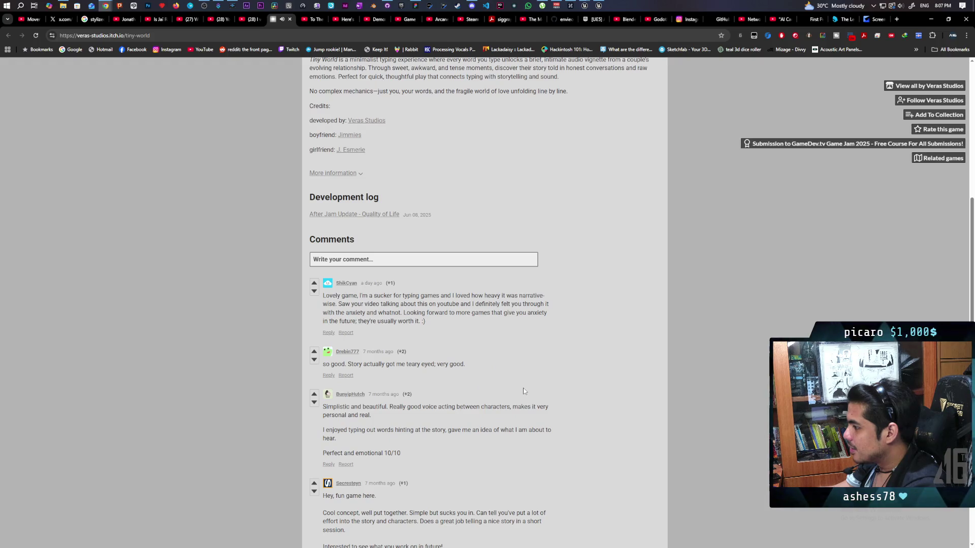
pyautogui.scroll(-1, 523, 390)
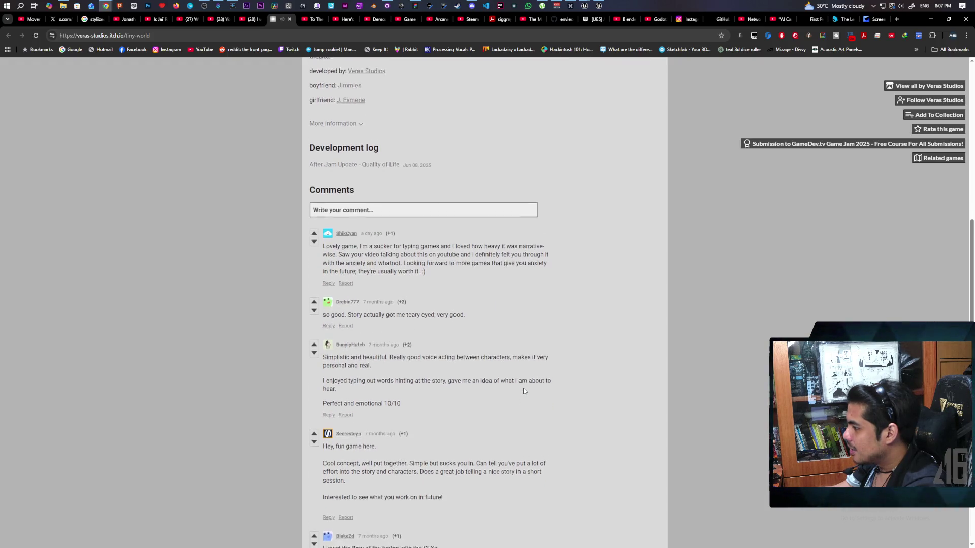
pyautogui.scroll(7, 524, 390)
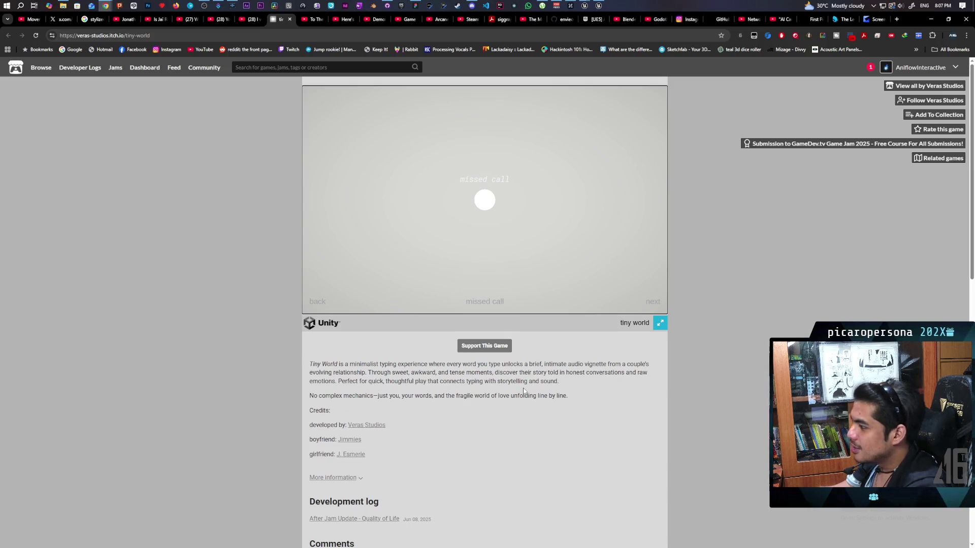